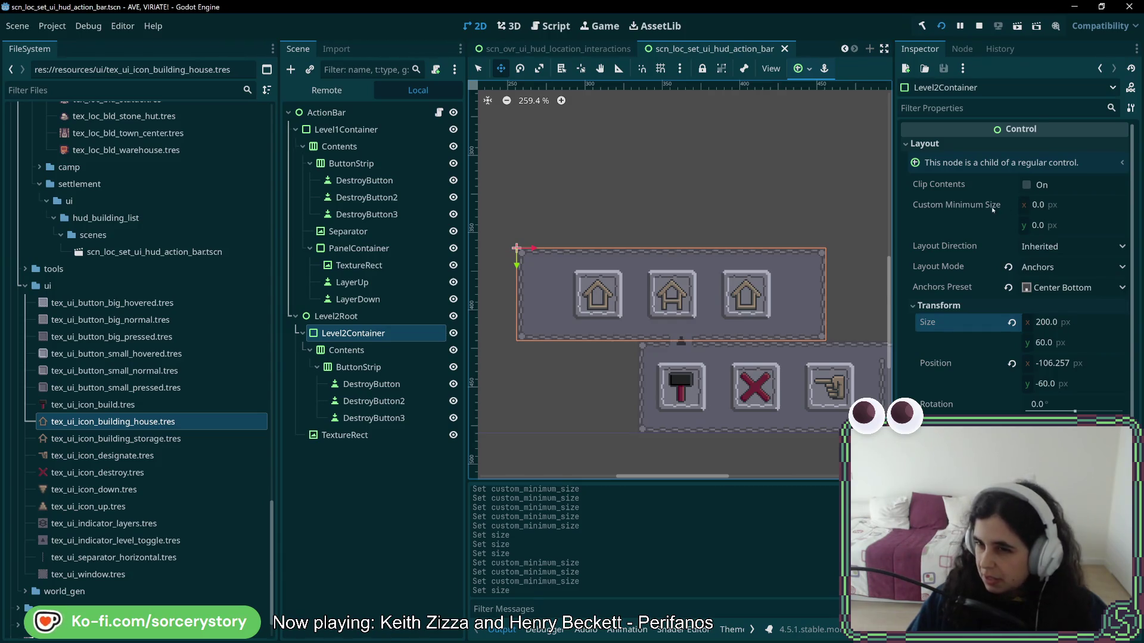
Step: Place the cursor on the SetOffsetsPreset line in UiHudActionBar.cs and launch the game
mouse_move(992, 209)
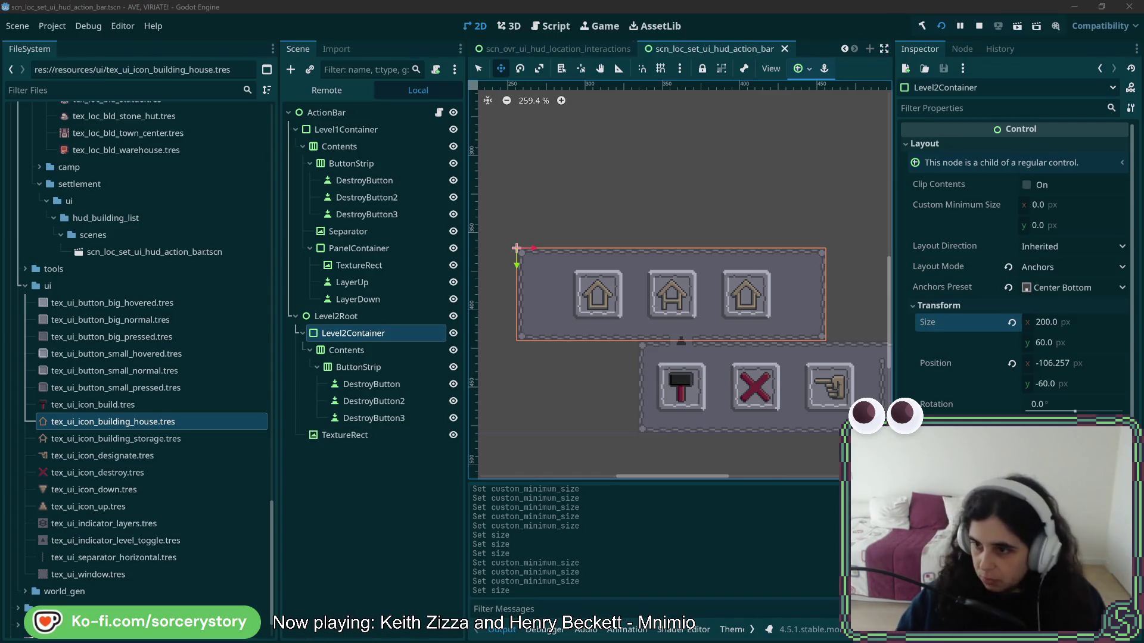
key("alt+Tab")
left_click(638, 336)
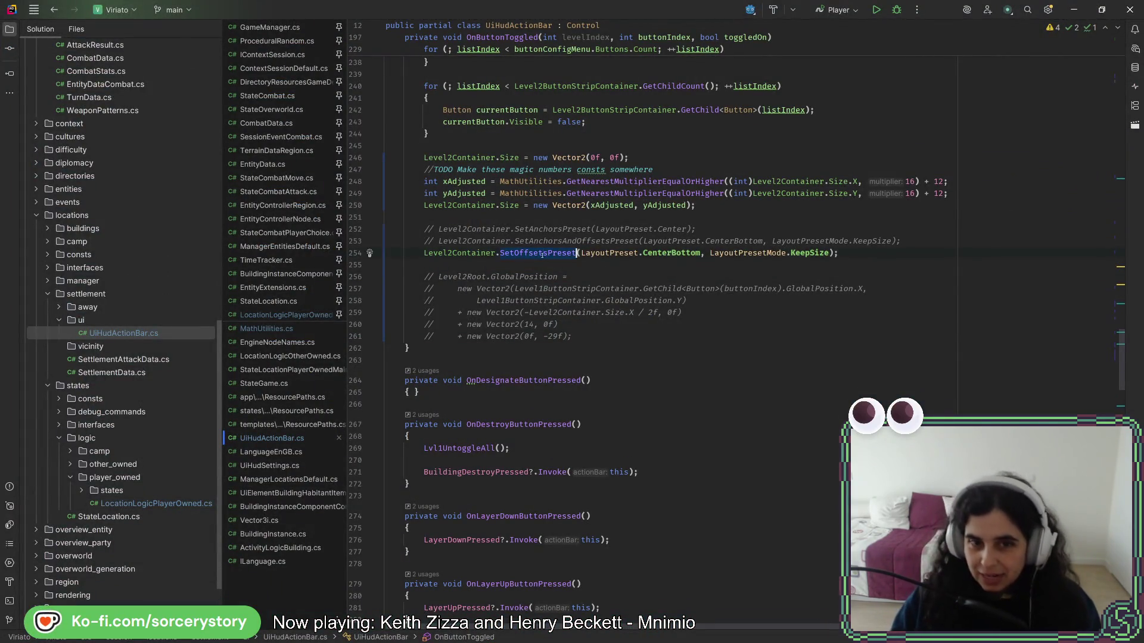
key("Left")
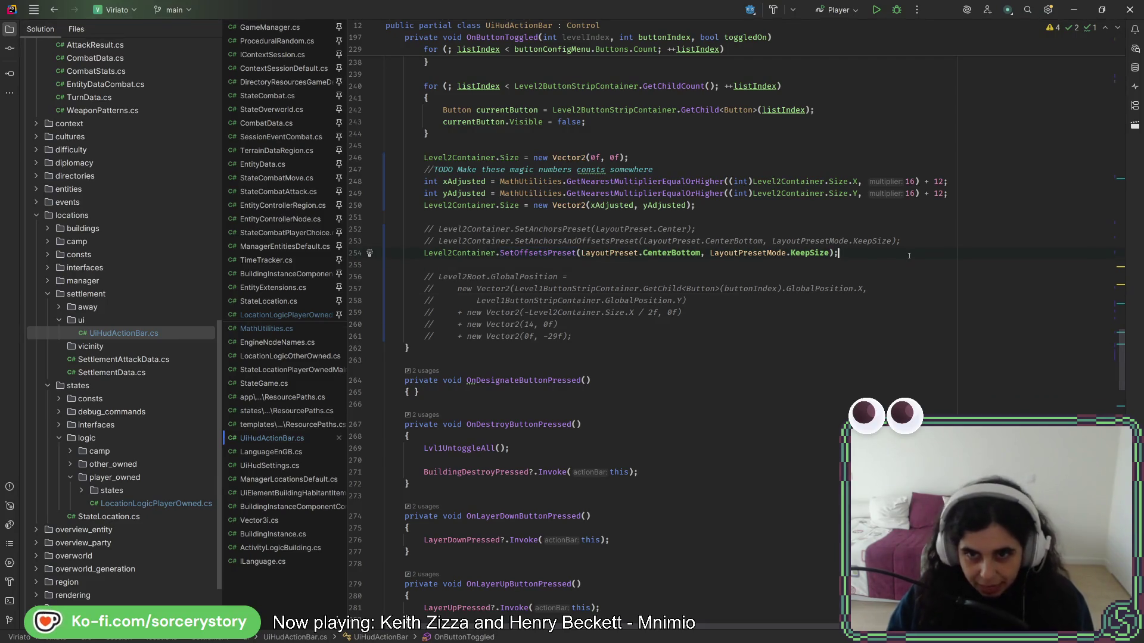
key("alt+Tab")
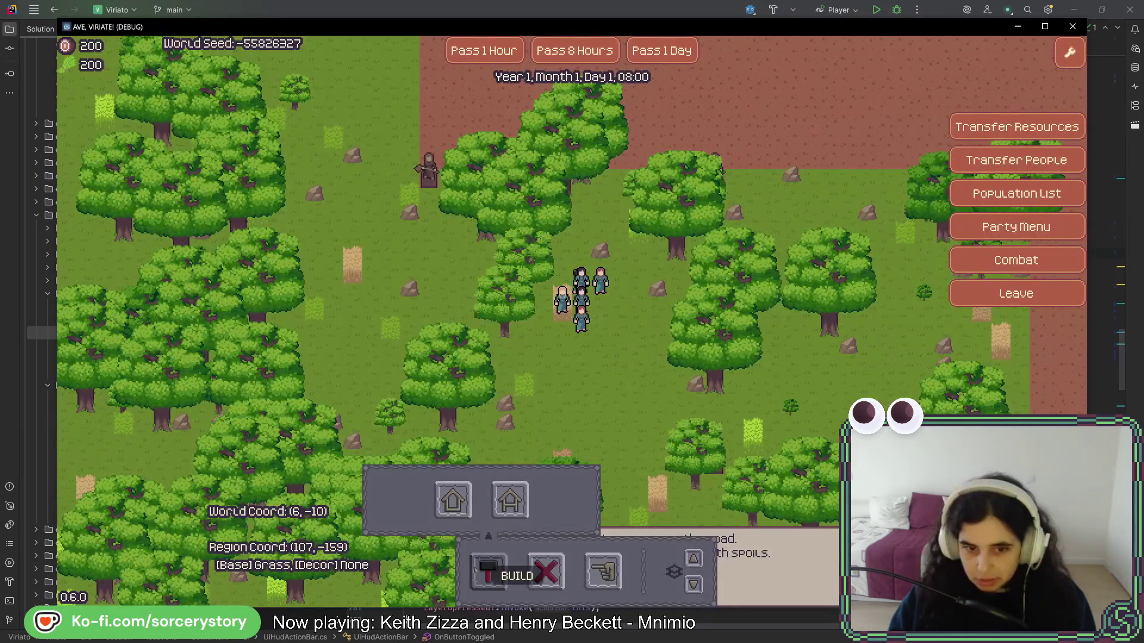
Step: Toggle the hammer button's build submenu several times, leaving it showing
left_click(487, 571)
left_click(487, 571)
left_click(487, 571)
left_click(487, 570)
left_click(488, 571)
left_click(487, 570)
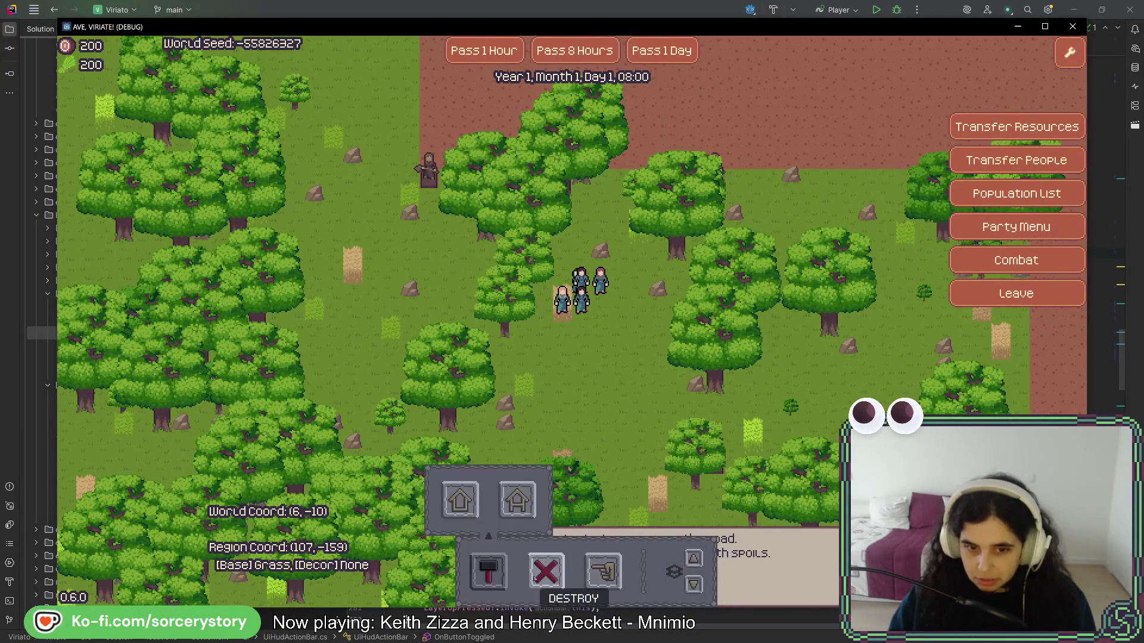
left_click(487, 571)
left_click(488, 571)
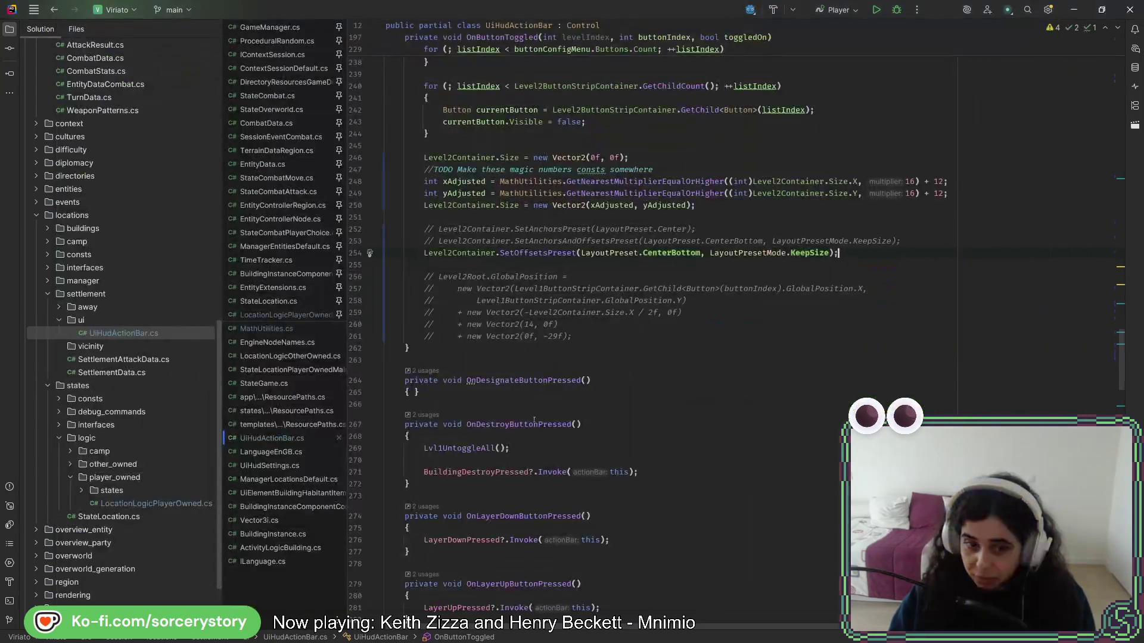
Step: Inspect the live Contents and Level2Container nodes in Godot's Remote scene tree
key("alt+Tab")
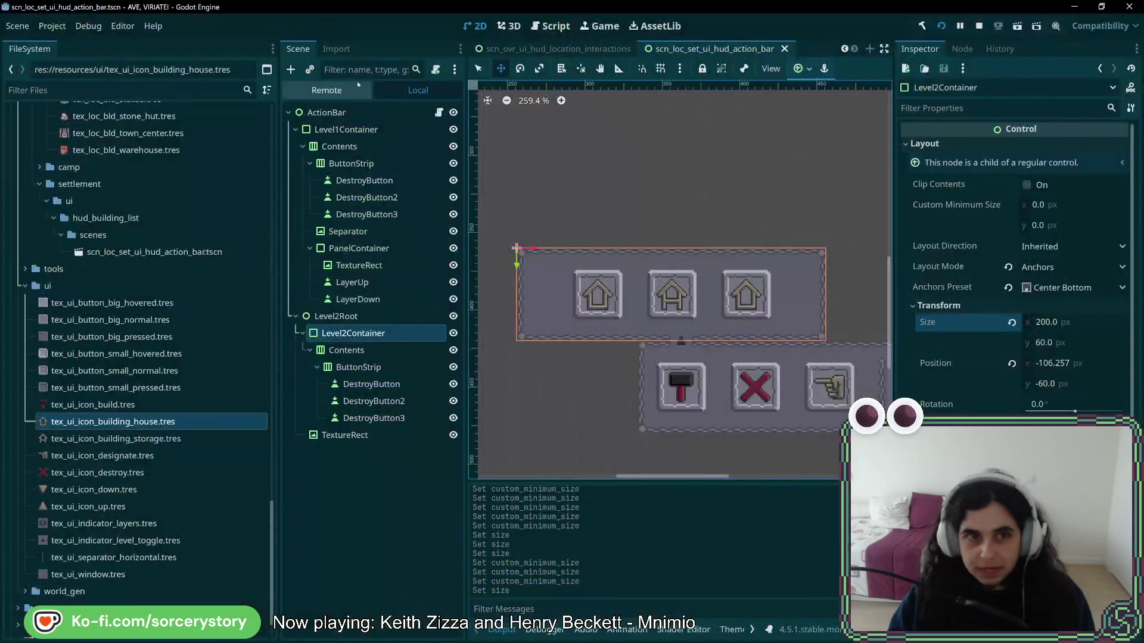
left_click(327, 90)
left_click(388, 408)
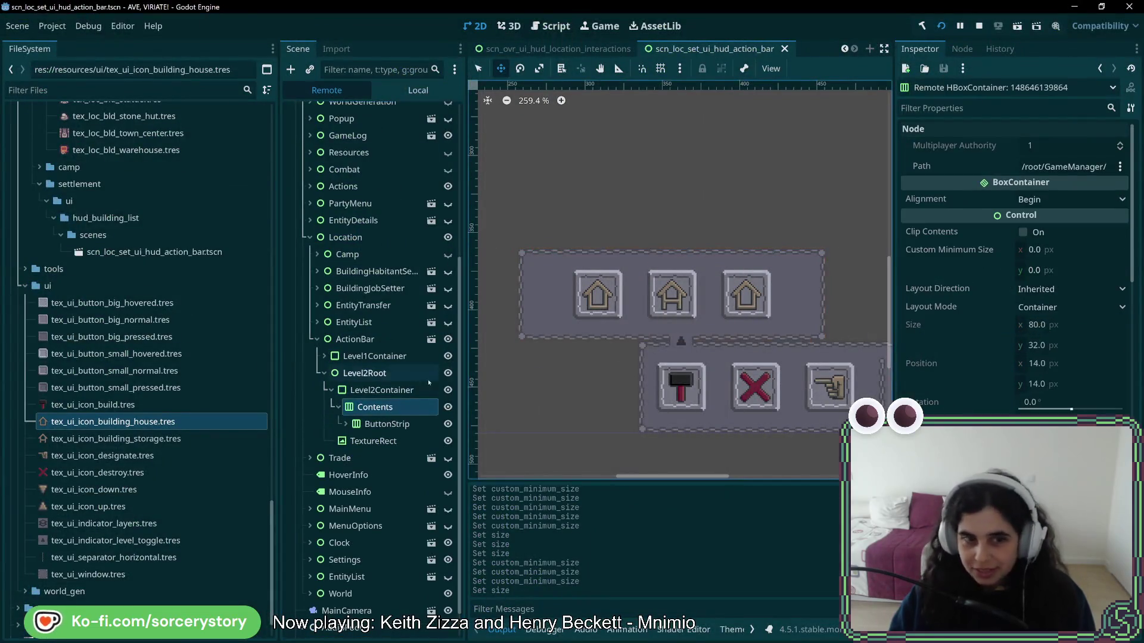
left_click(386, 391)
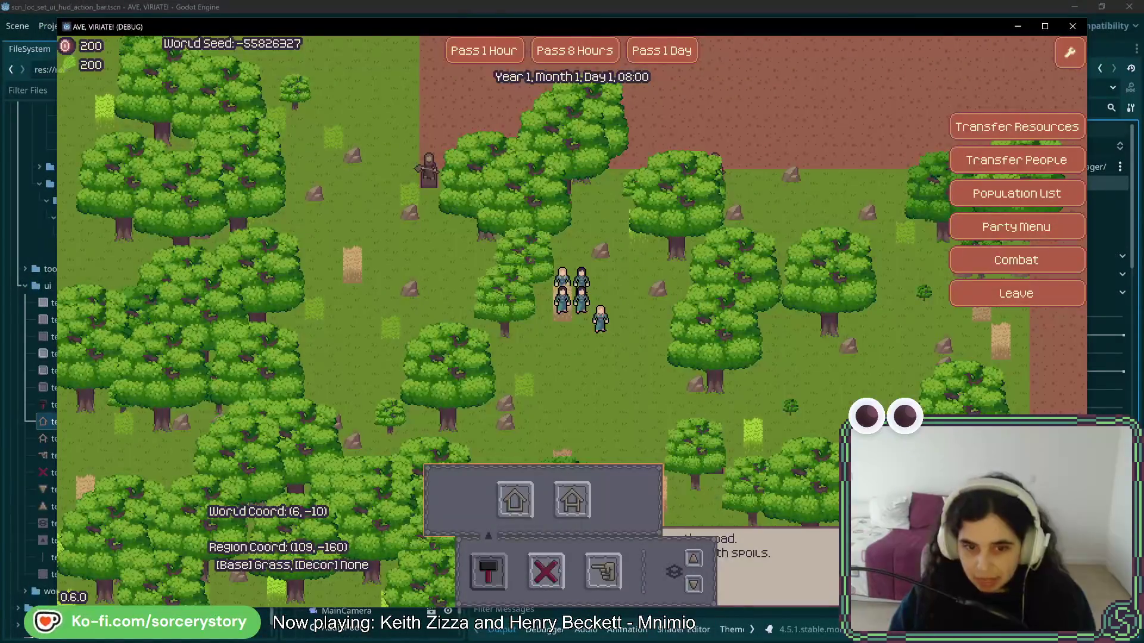
Step: Reopen the build panel at normal width, close it, and return to the Godot editor
left_click(492, 572)
left_click(491, 572)
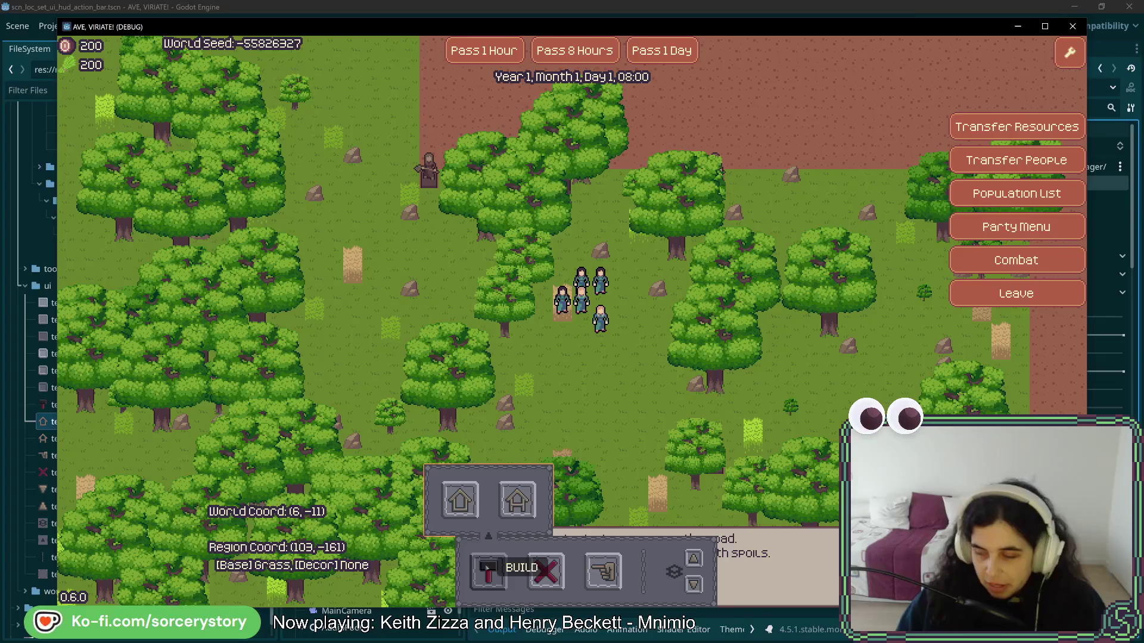
left_click(489, 570)
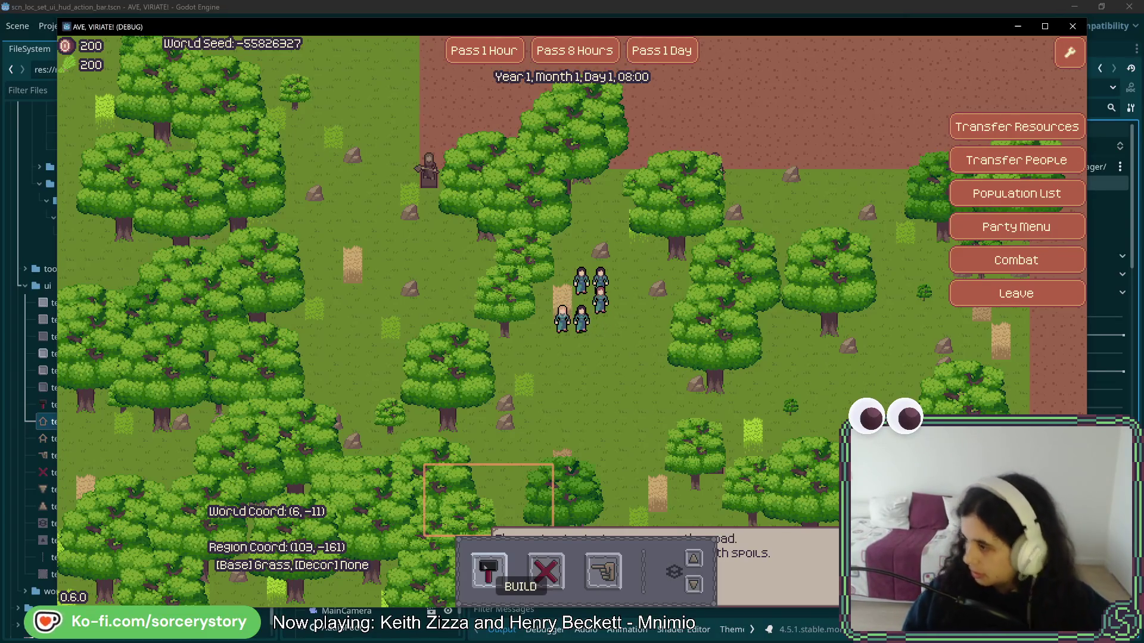
key("alt+Tab")
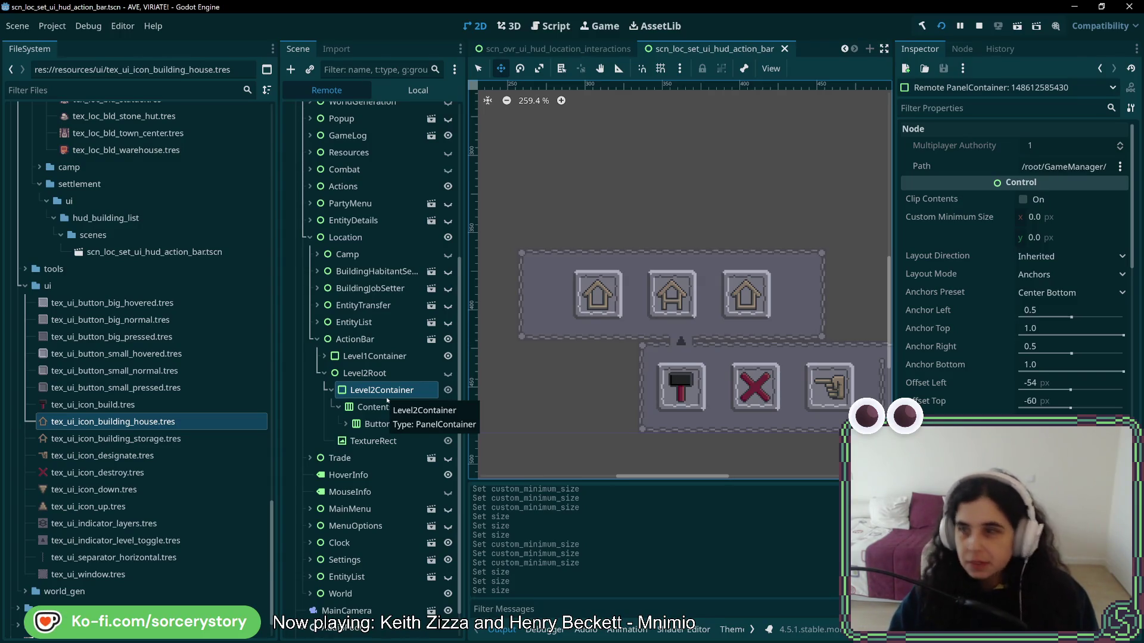
Step: Relaunch the game with F5, open the hammer's build panel and choose the warehouse
key("F5")
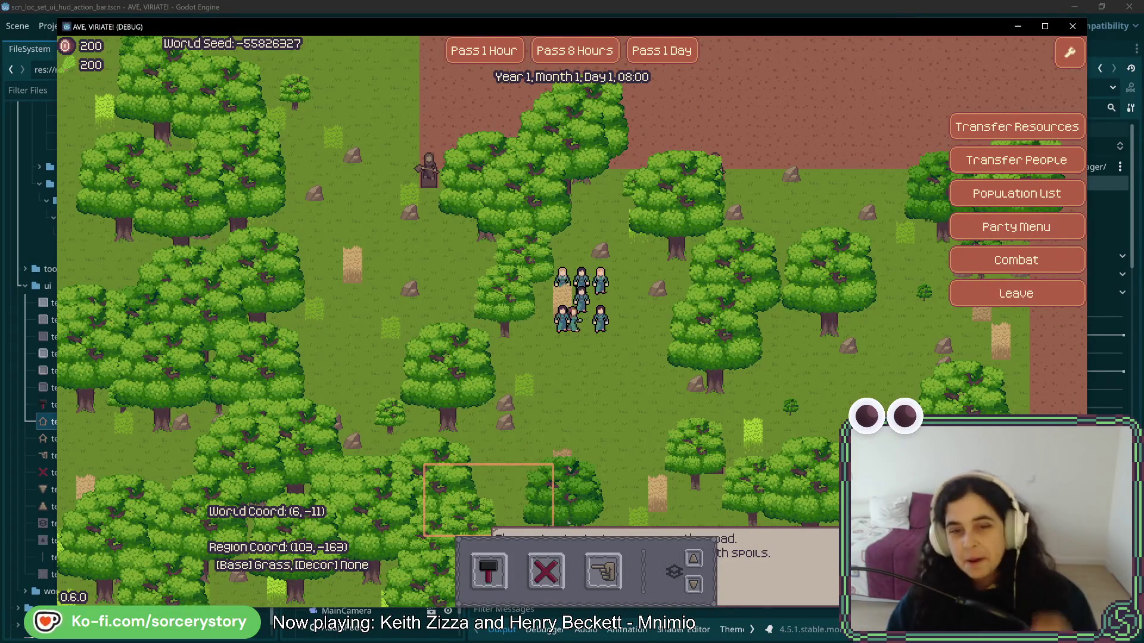
left_click(475, 574)
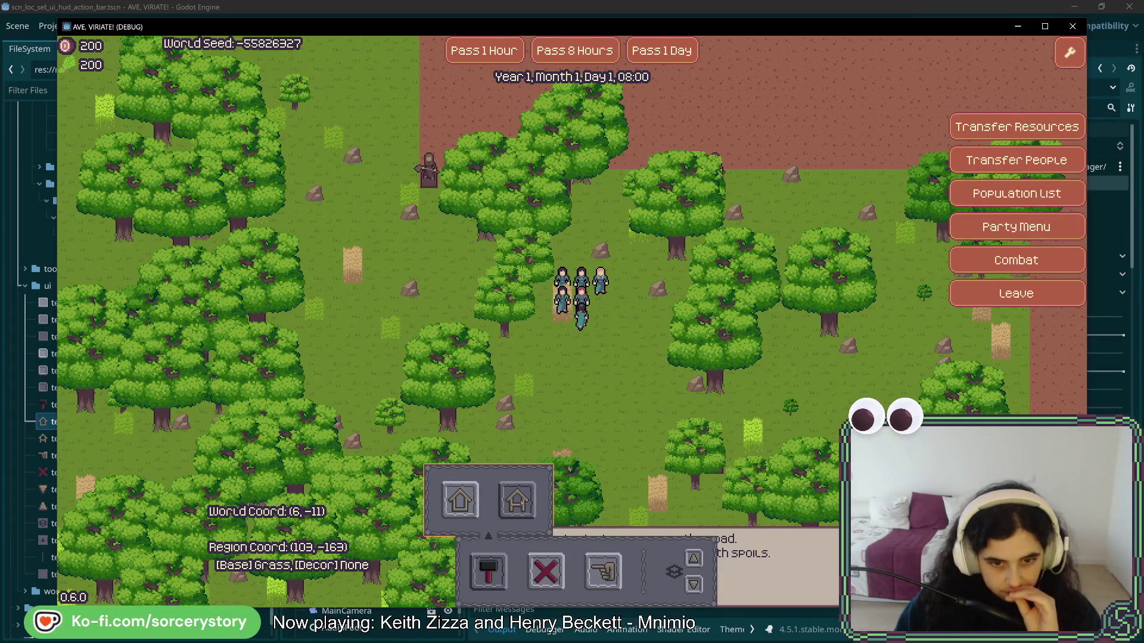
left_click(517, 500)
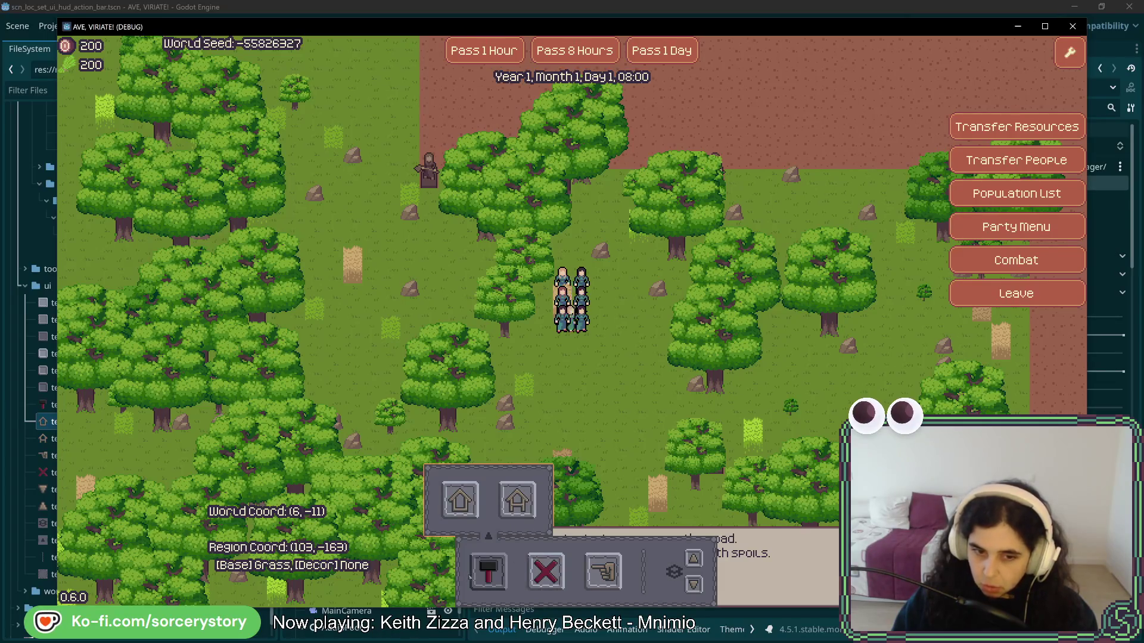
Step: Toggle the build panel repeatedly, ending with the house buttons shown
left_click(545, 571)
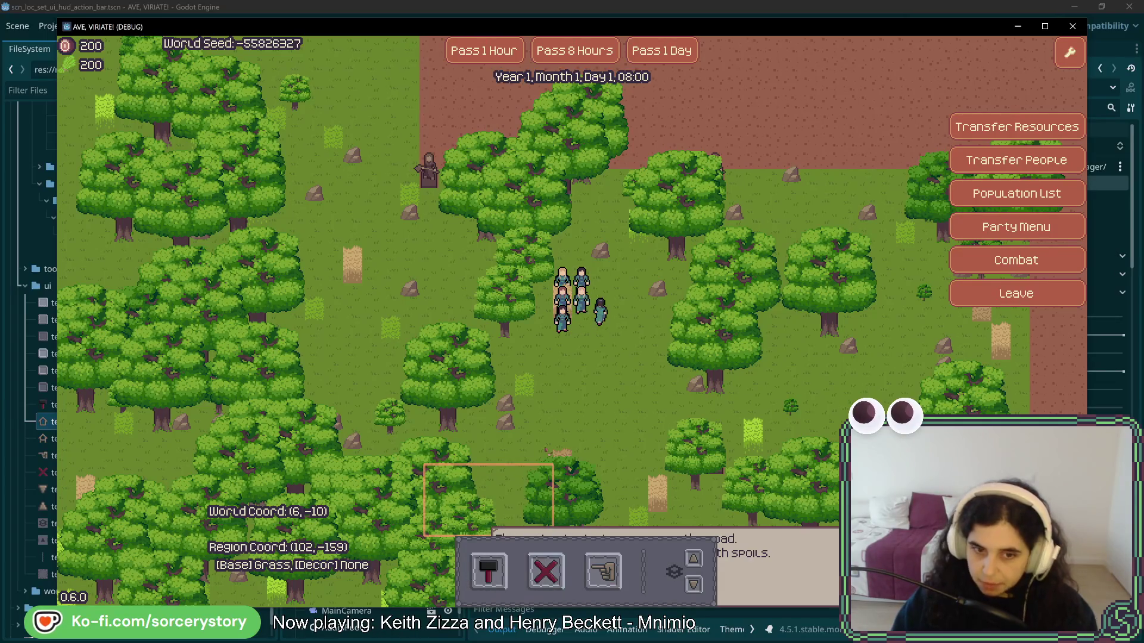
left_click(487, 573)
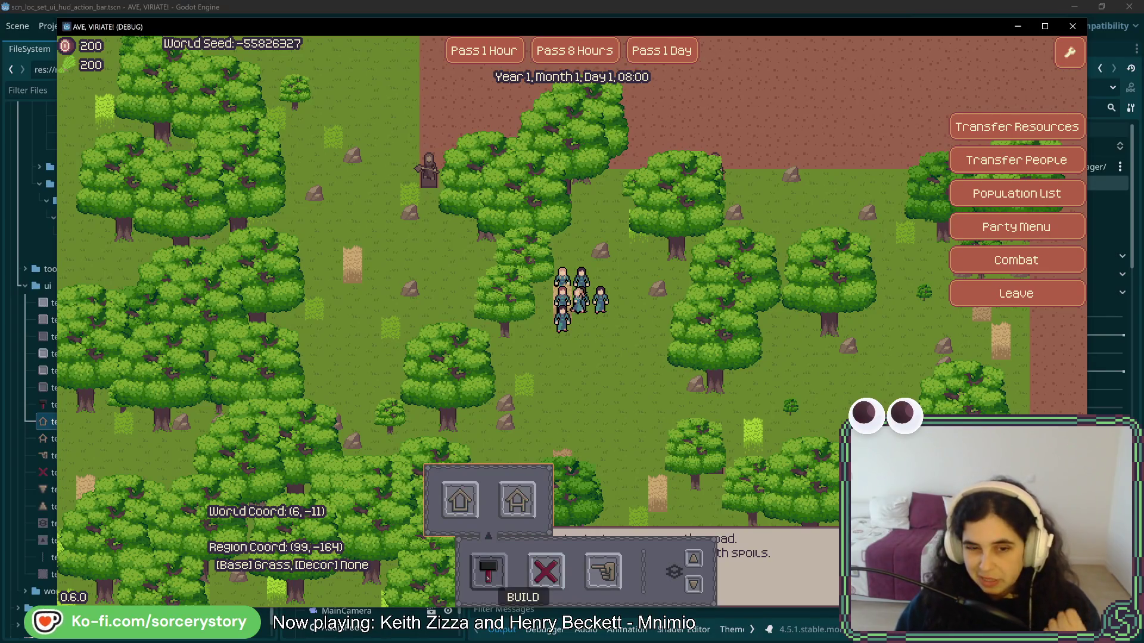
left_click(488, 572)
left_click(488, 572)
left_click(489, 572)
left_click(500, 583)
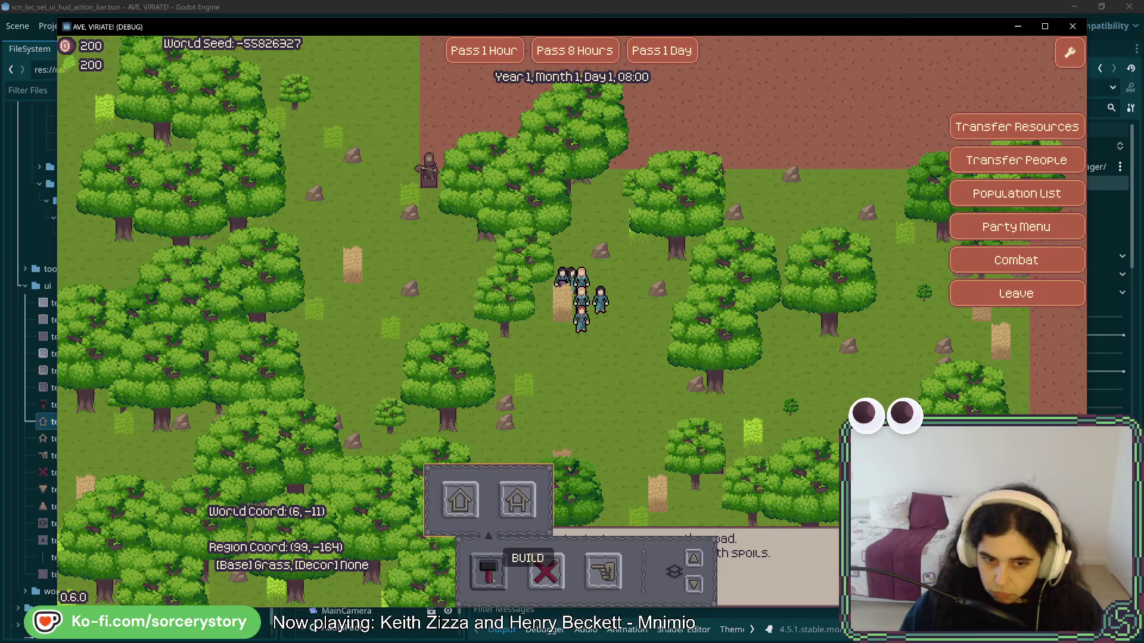
left_click(501, 586)
left_click(501, 586)
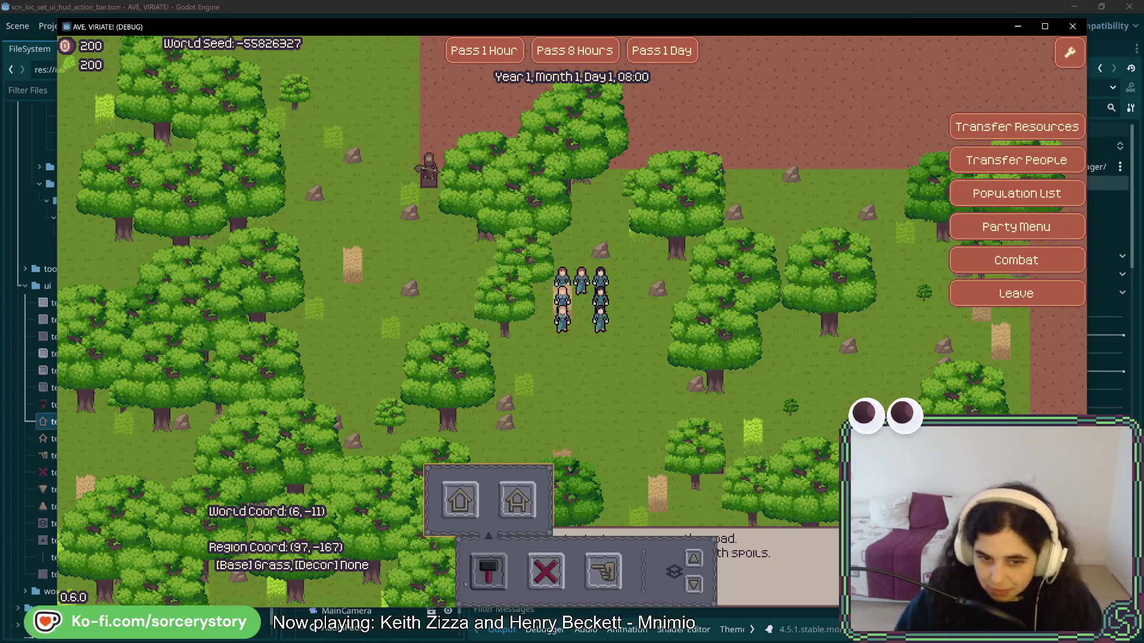
Step: Toggle the house-building submenu several more times, leaving it closed
left_click(489, 570)
left_click(487, 572)
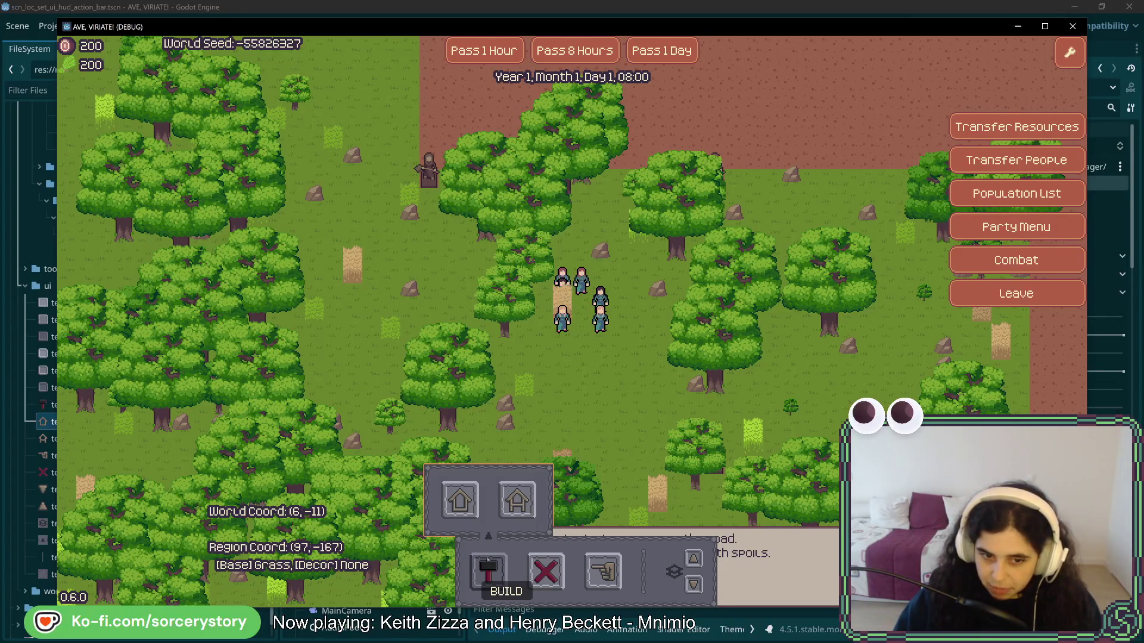
left_click(487, 571)
left_click(487, 571)
left_click(488, 571)
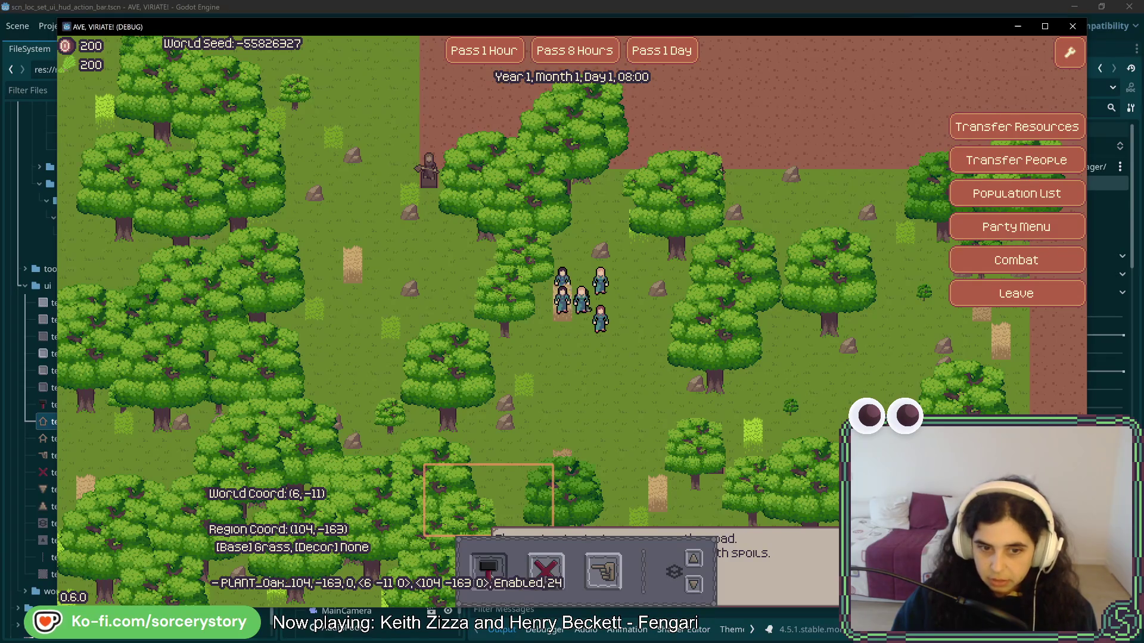
left_click(505, 569)
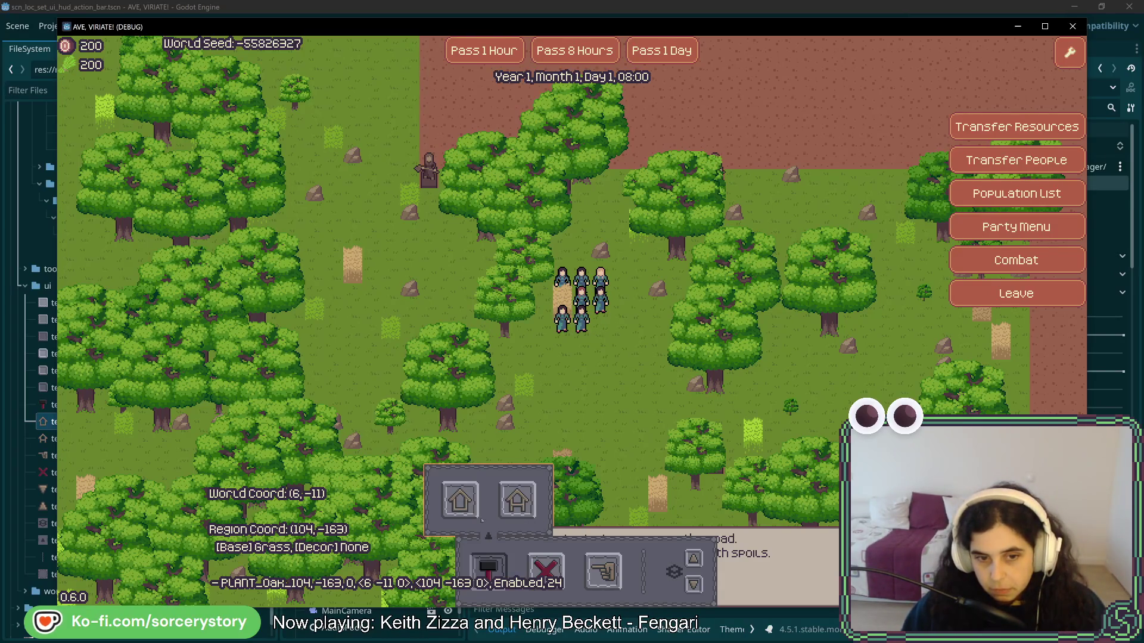
Step: Bring the Godot editor back in front of the game window
left_click(863, 10)
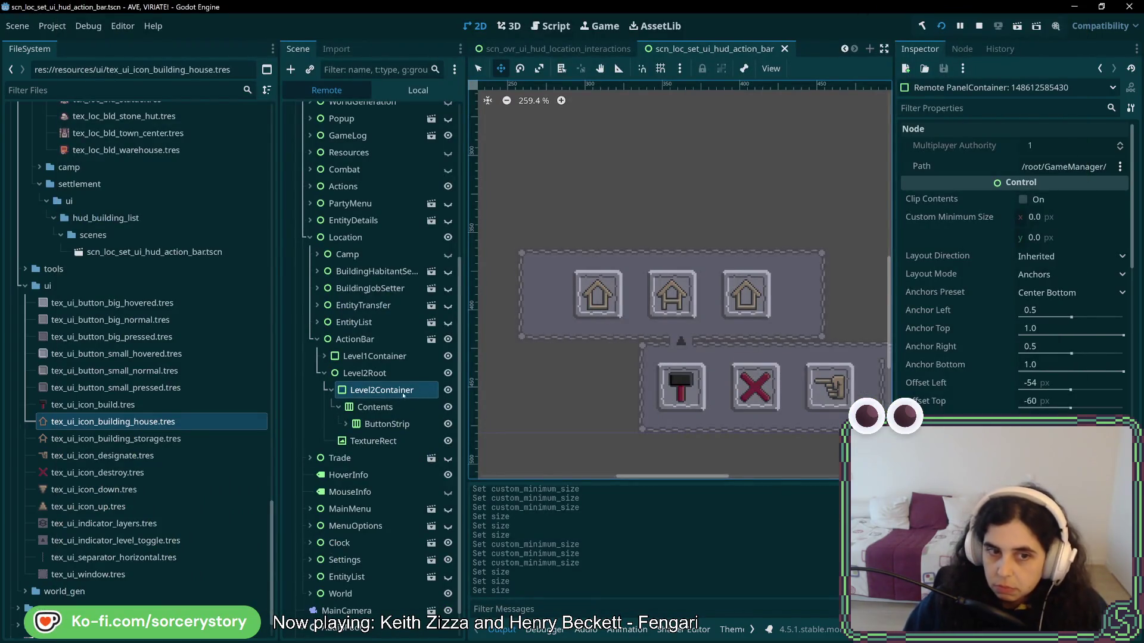
left_click(346, 424)
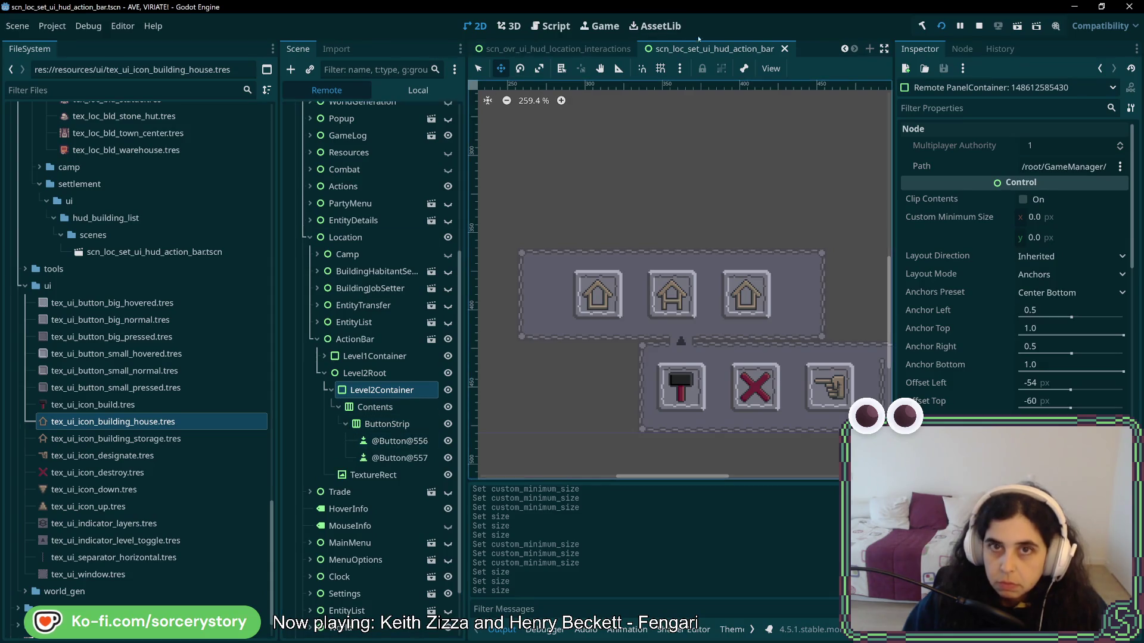
left_click(417, 90)
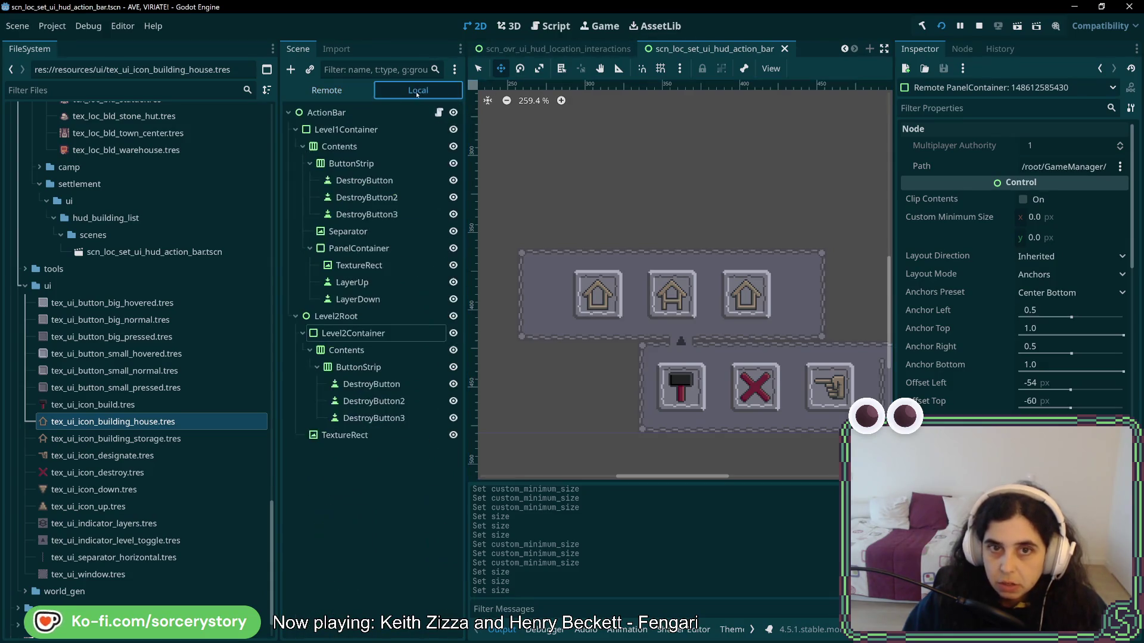
left_click(387, 386)
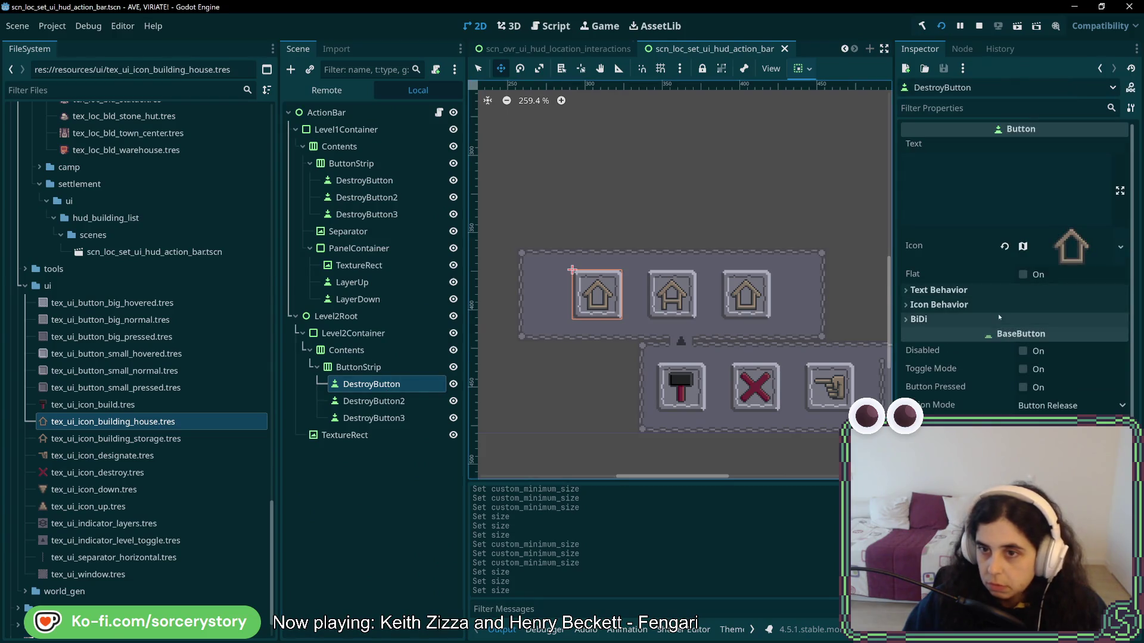
left_click(1040, 304)
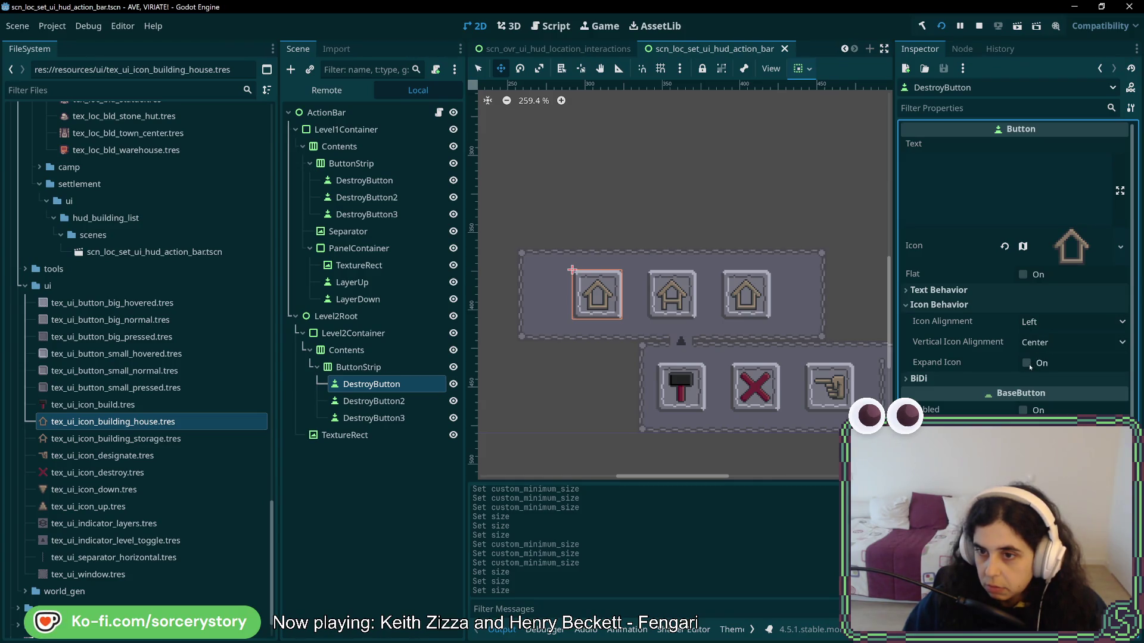
left_click(926, 379)
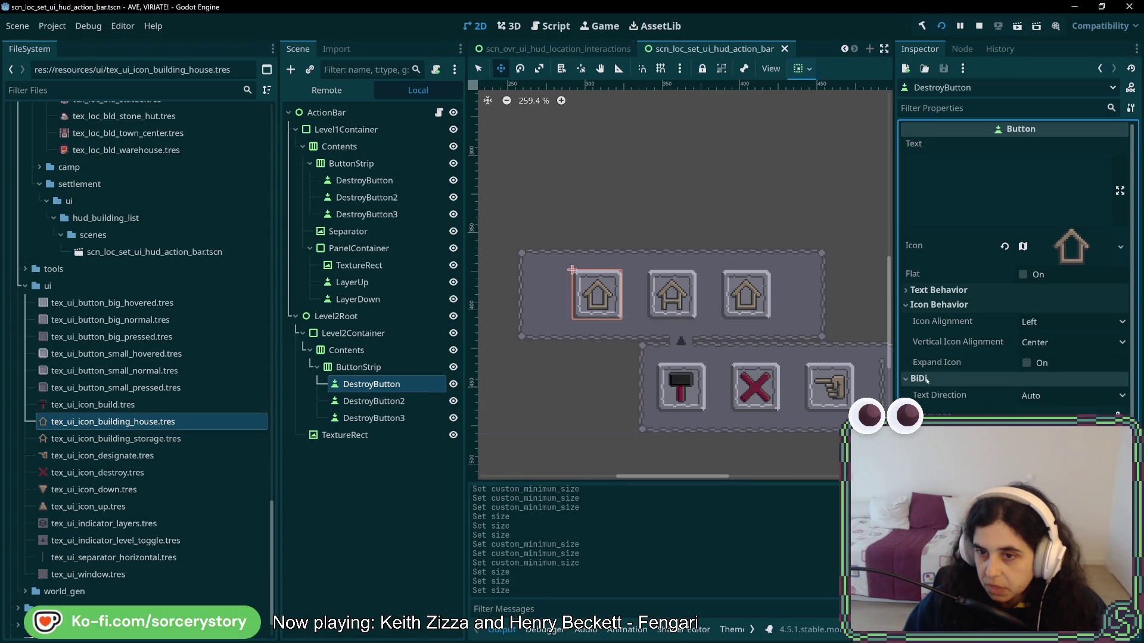
left_click(944, 291)
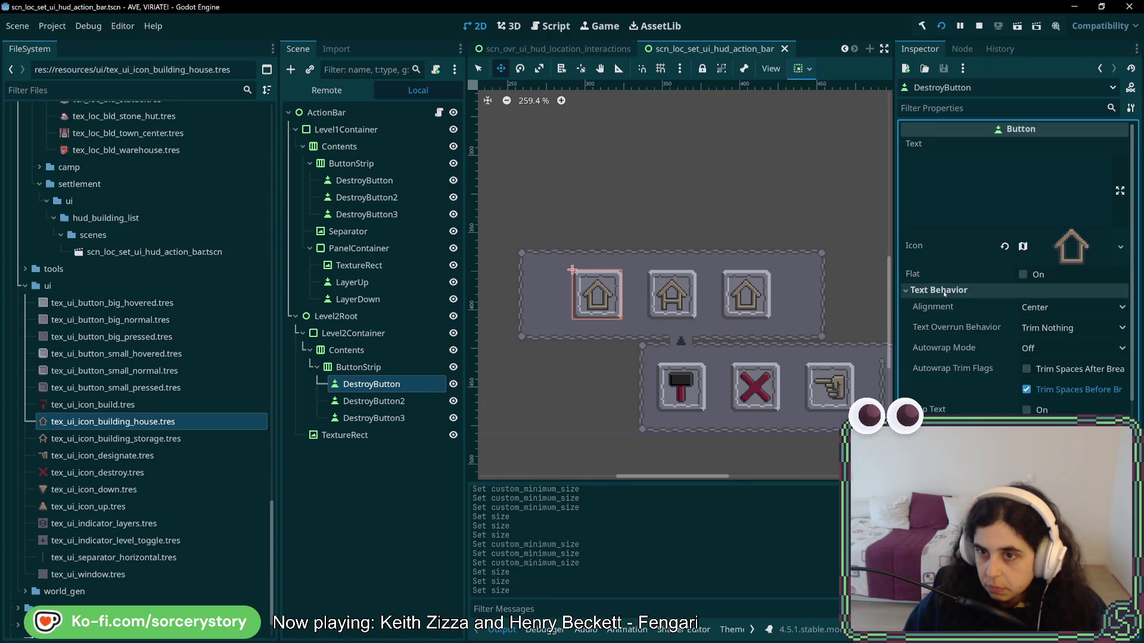
left_click(944, 292)
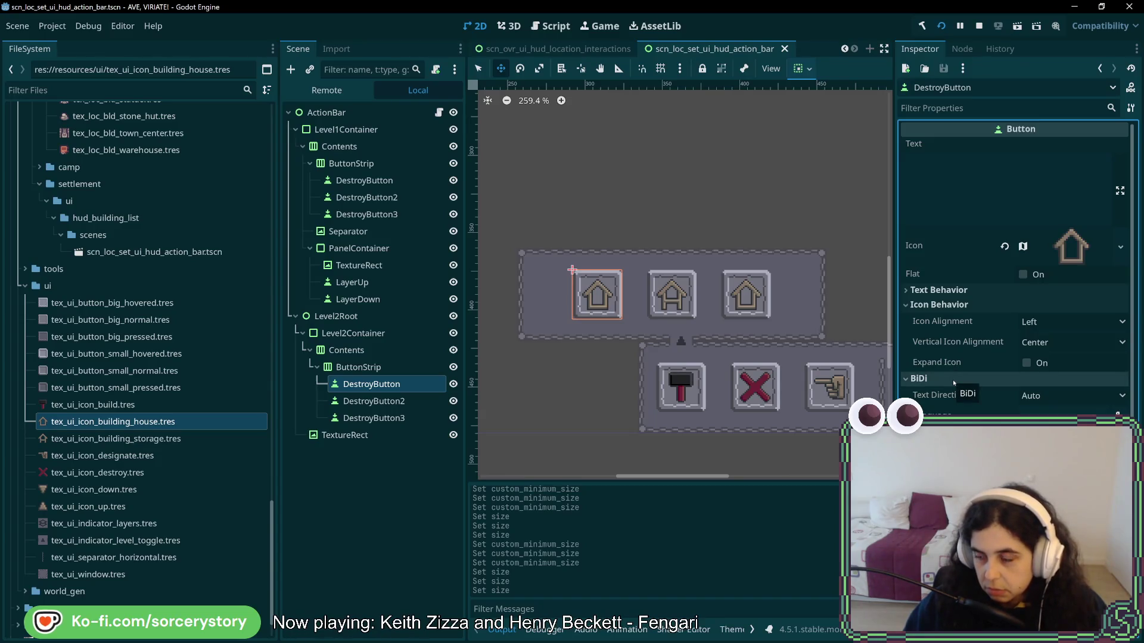
Step: Scroll through the DestroyButton's BaseButton properties in the Inspector
scroll(959, 386, "down", 10)
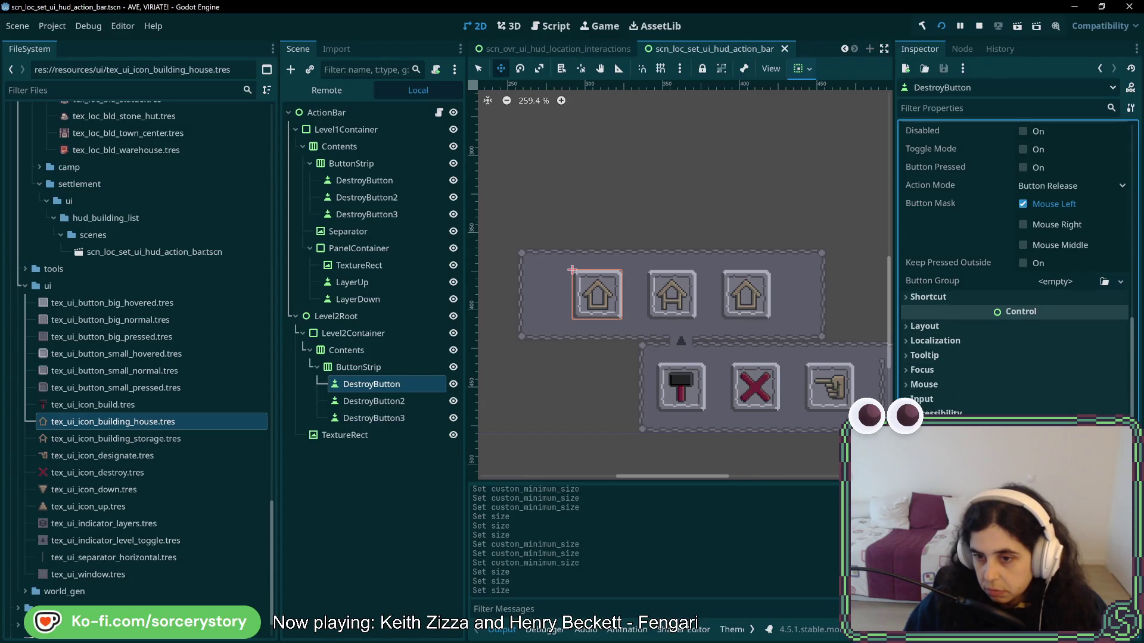
scroll(1066, 268, "up", 10)
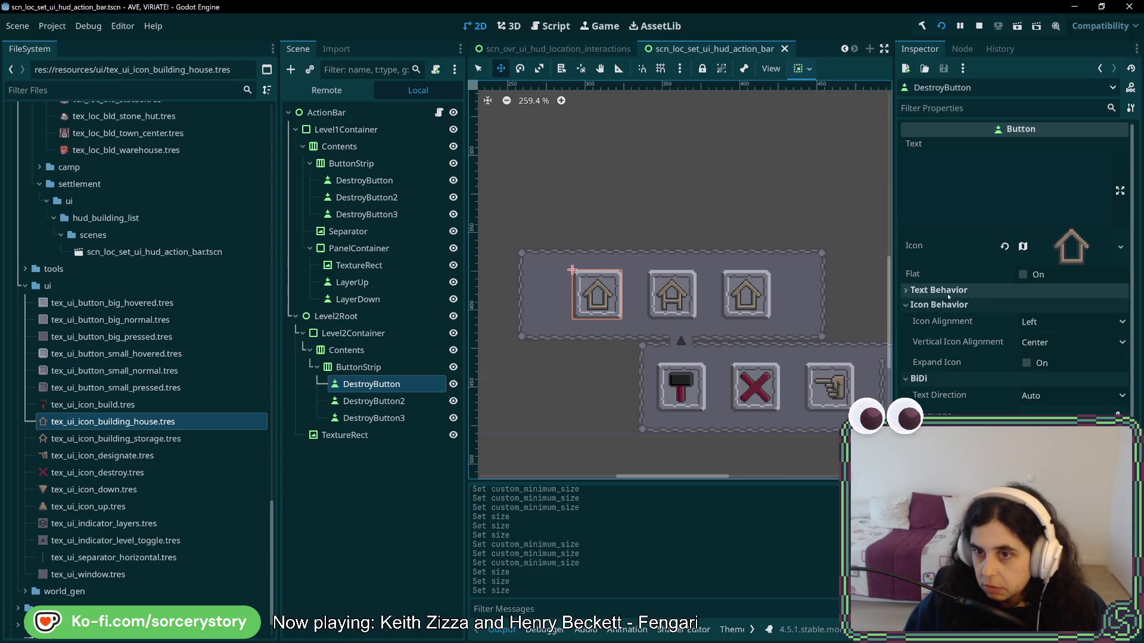
scroll(949, 298, "down", 3)
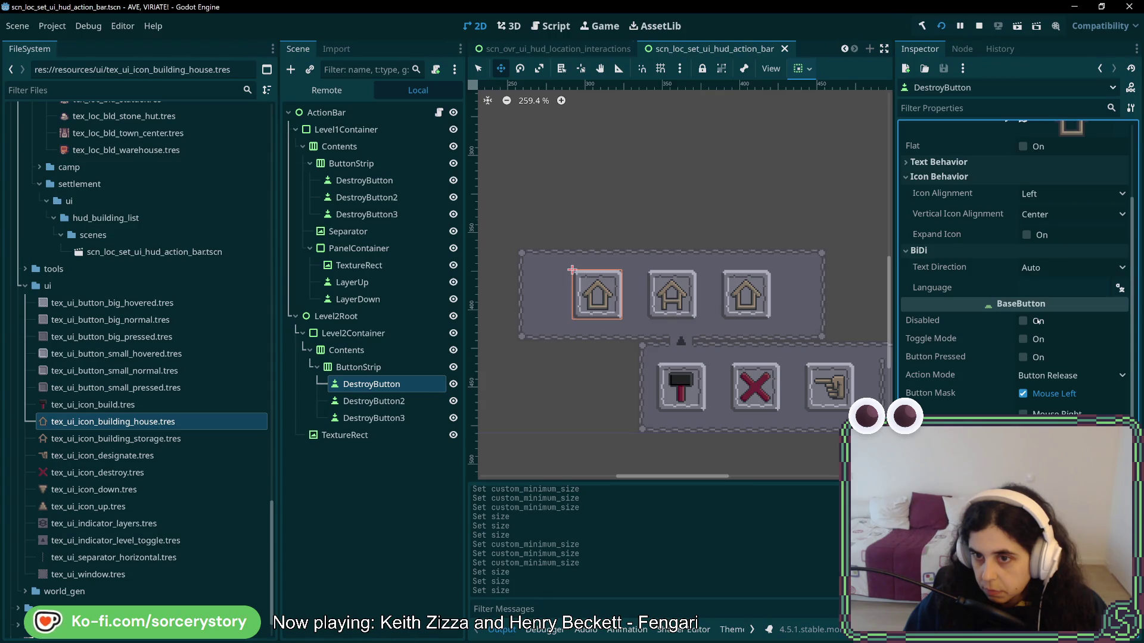
scroll(1026, 362, "up", 3)
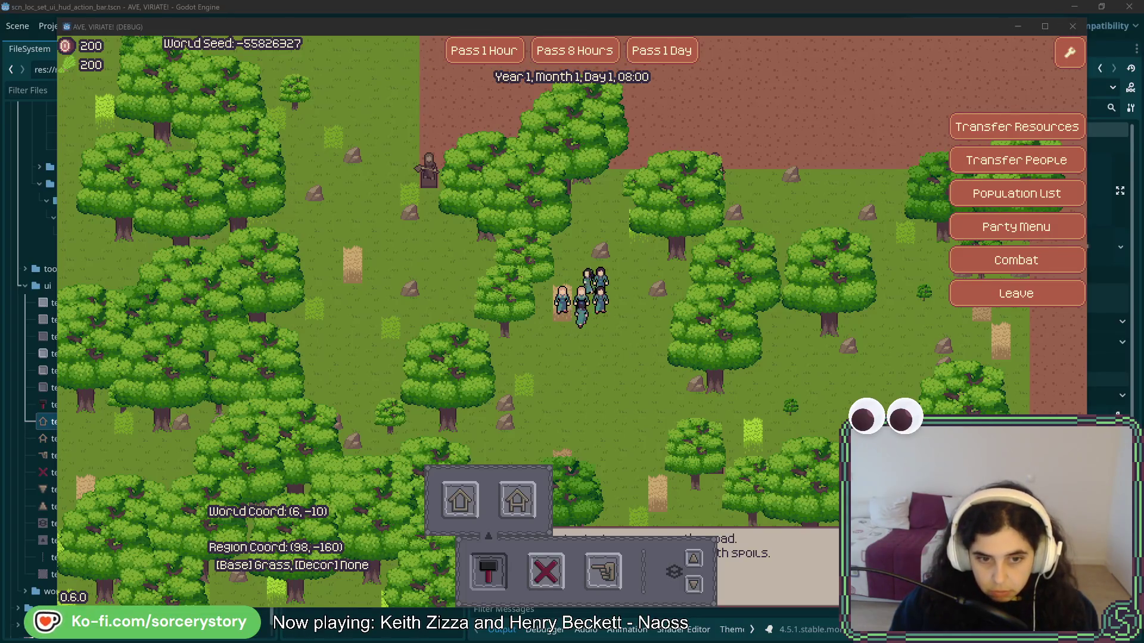
Step: Restart the game with F8 and F5, then toggle the house build panel repeatedly, leaving it hidden
key("F8")
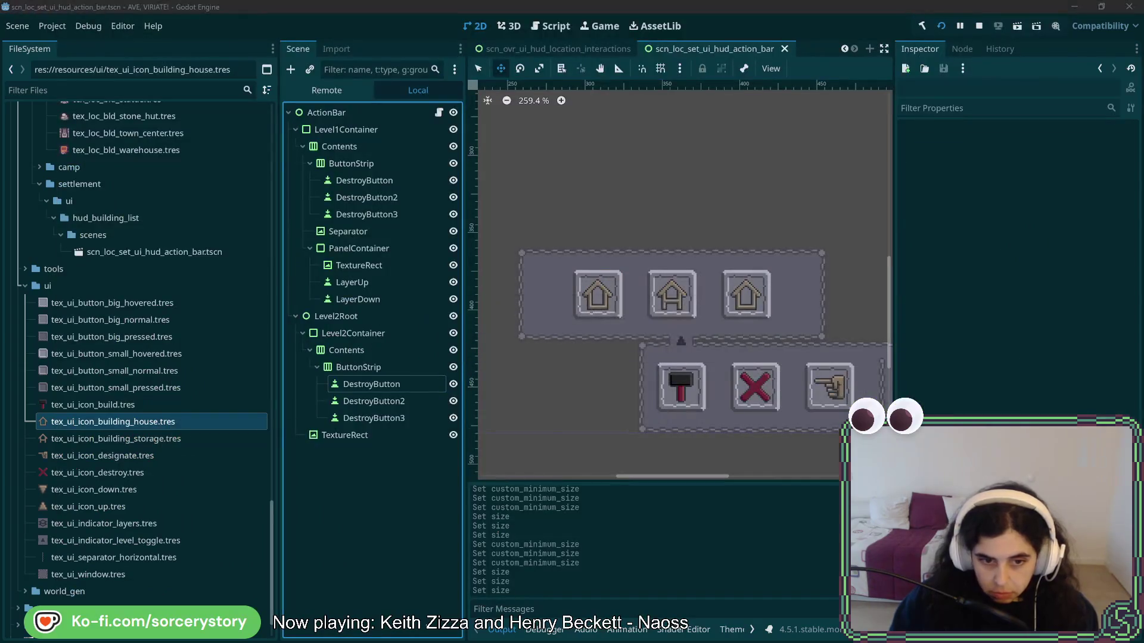
key("F5")
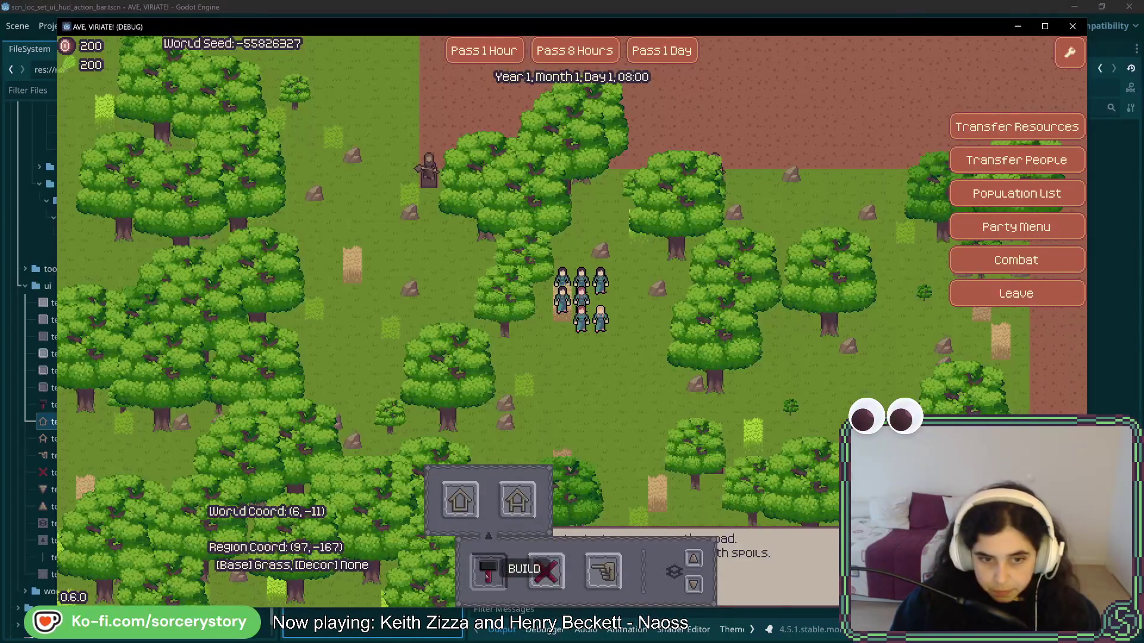
left_click(504, 586)
left_click(504, 587)
left_click(504, 586)
left_click(504, 588)
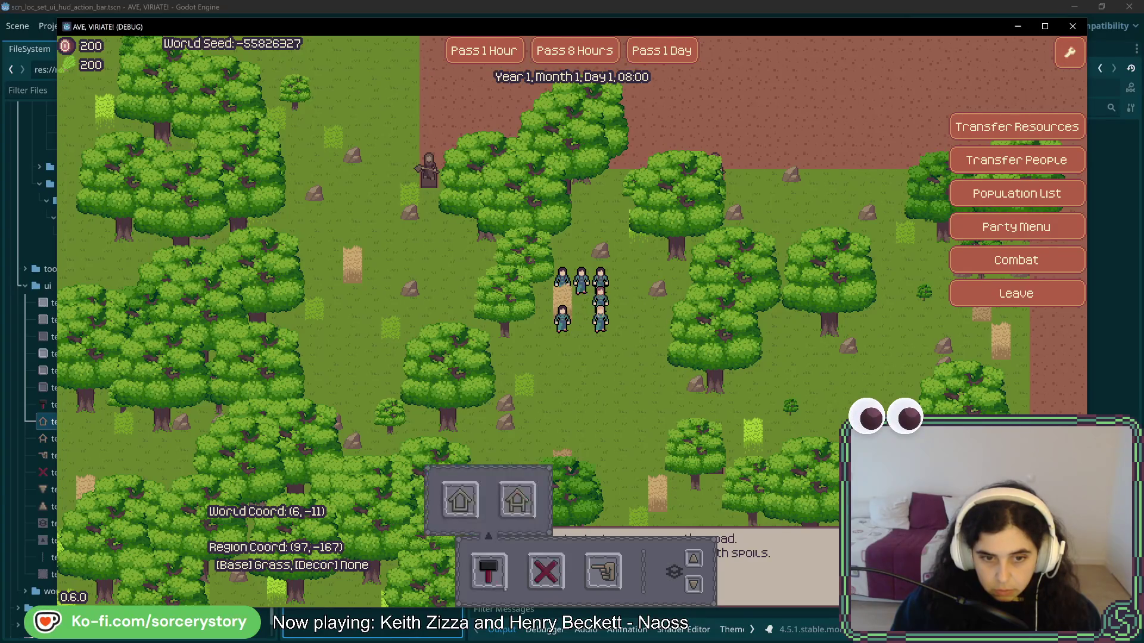
left_click(504, 588)
left_click(504, 588)
left_click(504, 588)
left_click(504, 588)
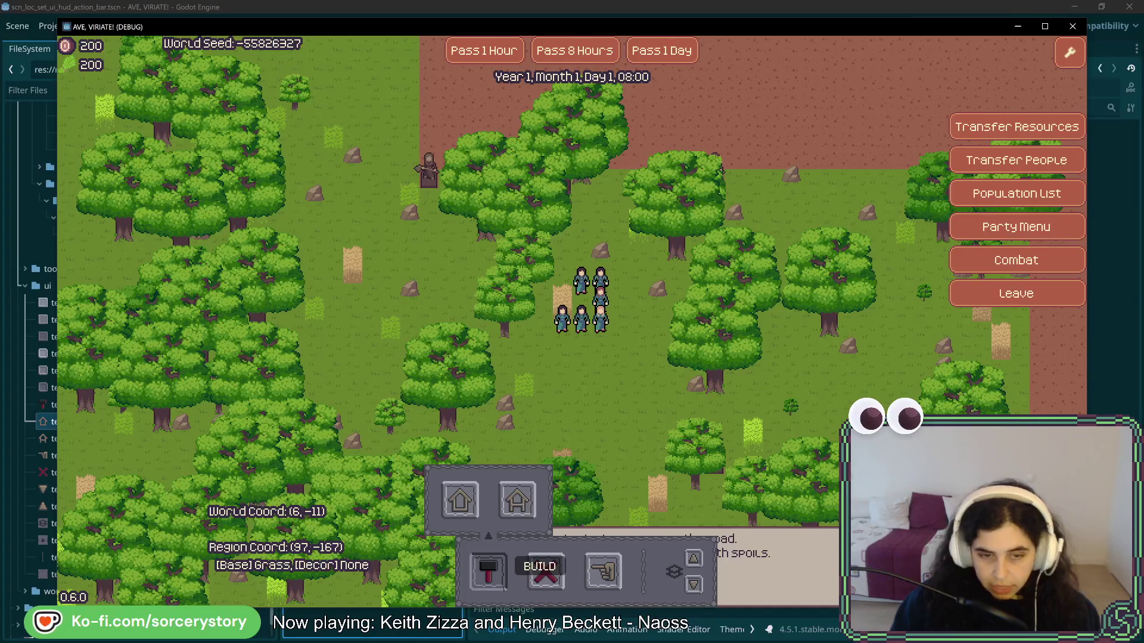
left_click(504, 588)
left_click(504, 588)
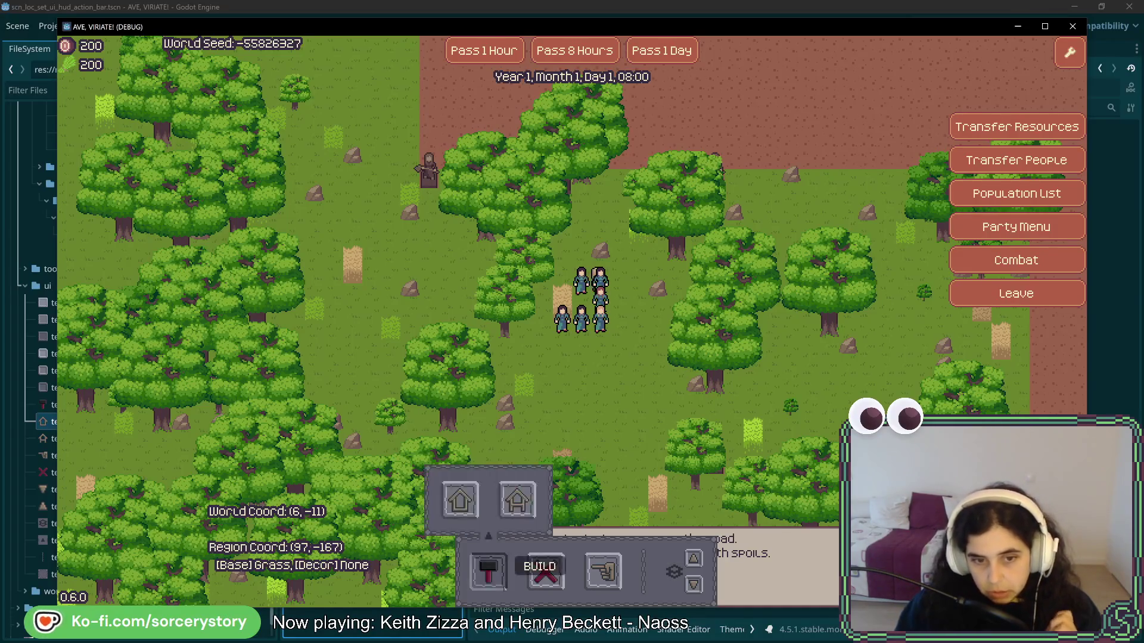
left_click(504, 589)
left_click(503, 588)
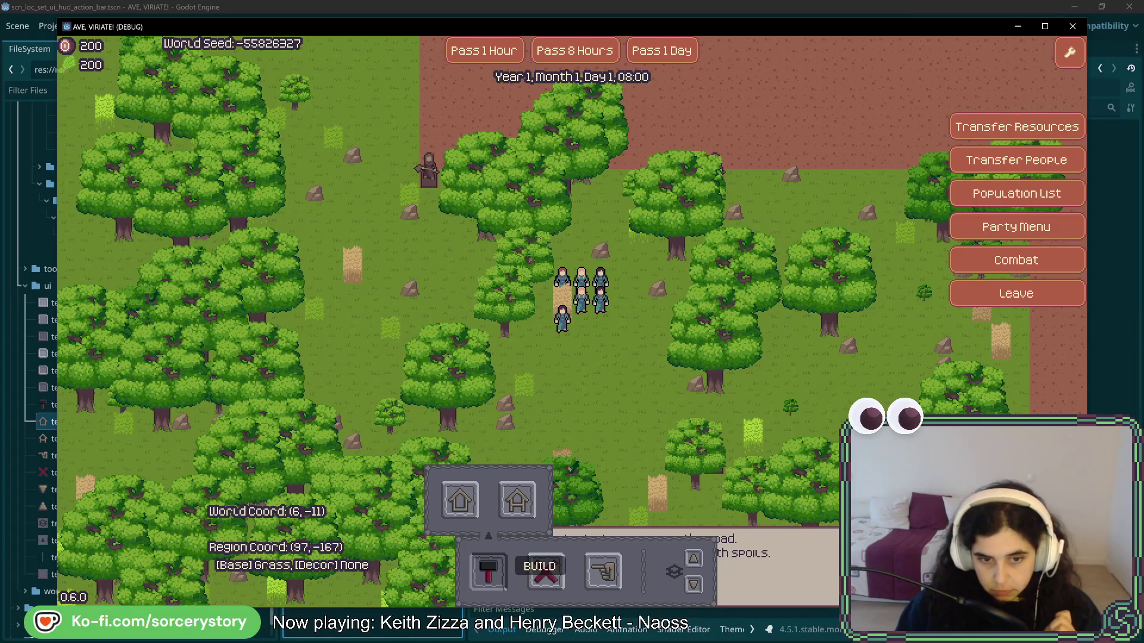
left_click(504, 591)
left_click(504, 590)
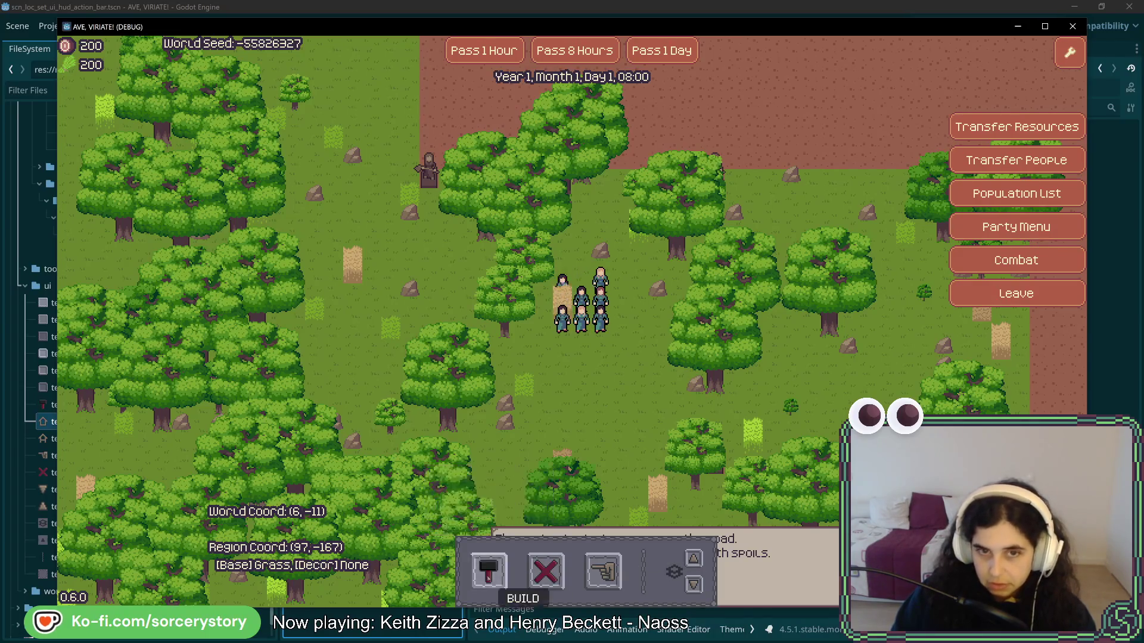
Step: Place a house construction plot on the map and set two waypoint flags near the party
left_click(460, 500)
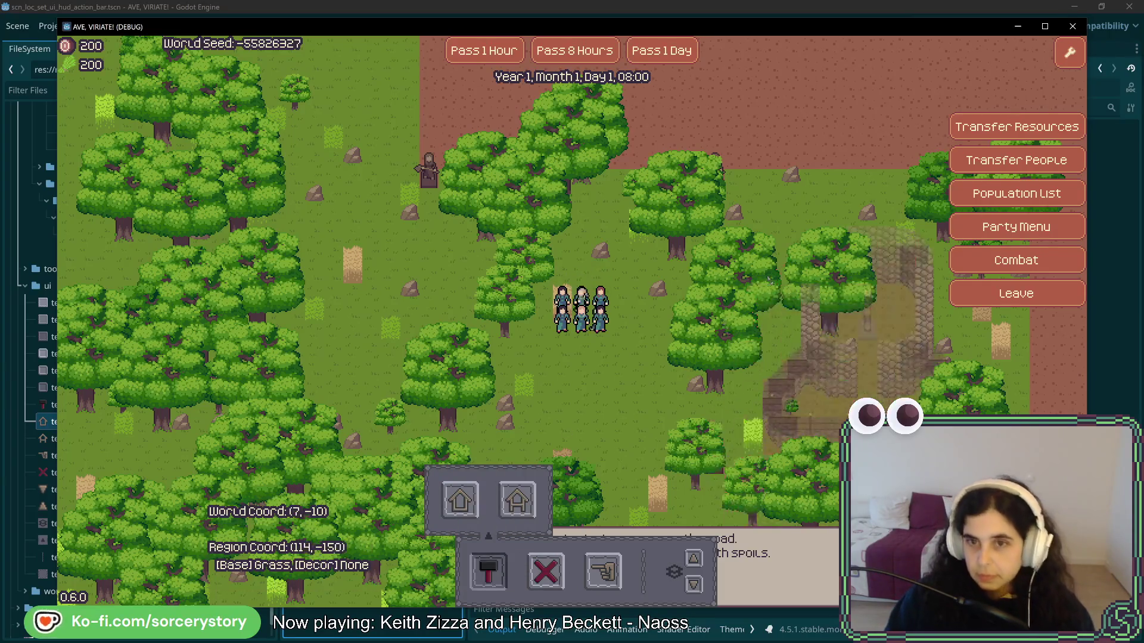
left_click(738, 232)
left_click_drag(581, 306, 425, 301)
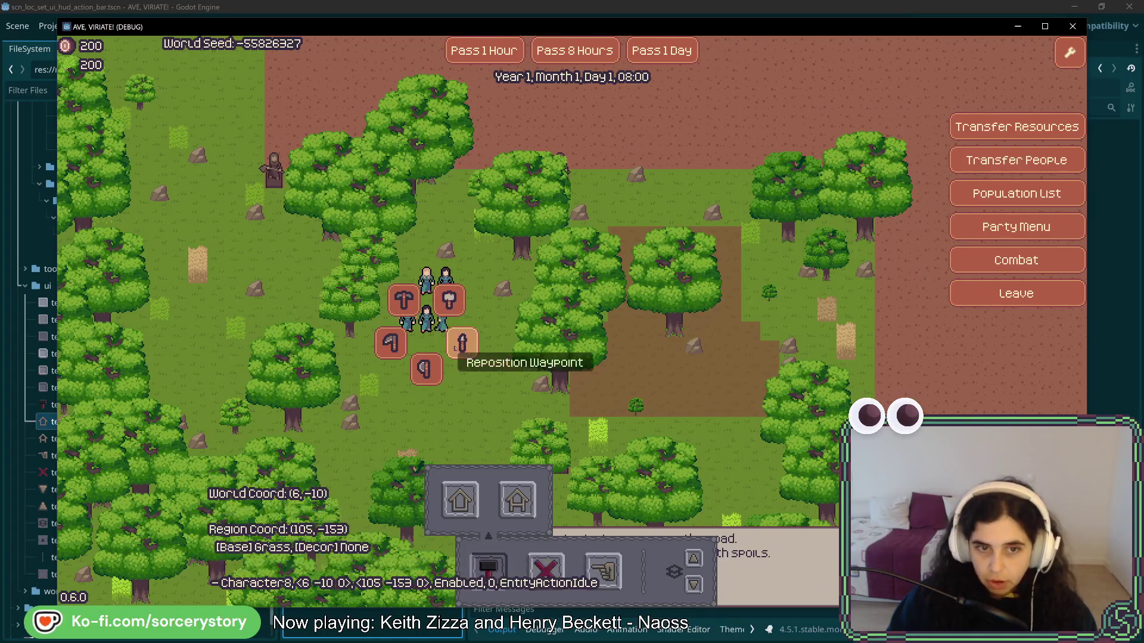
left_click(427, 312)
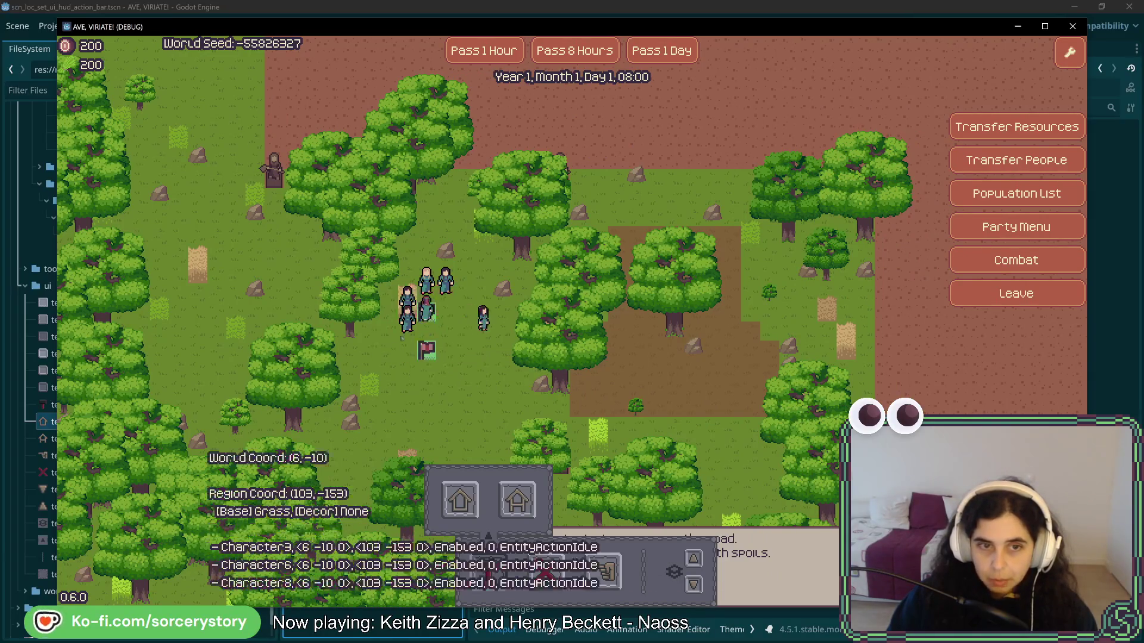
left_click(444, 341)
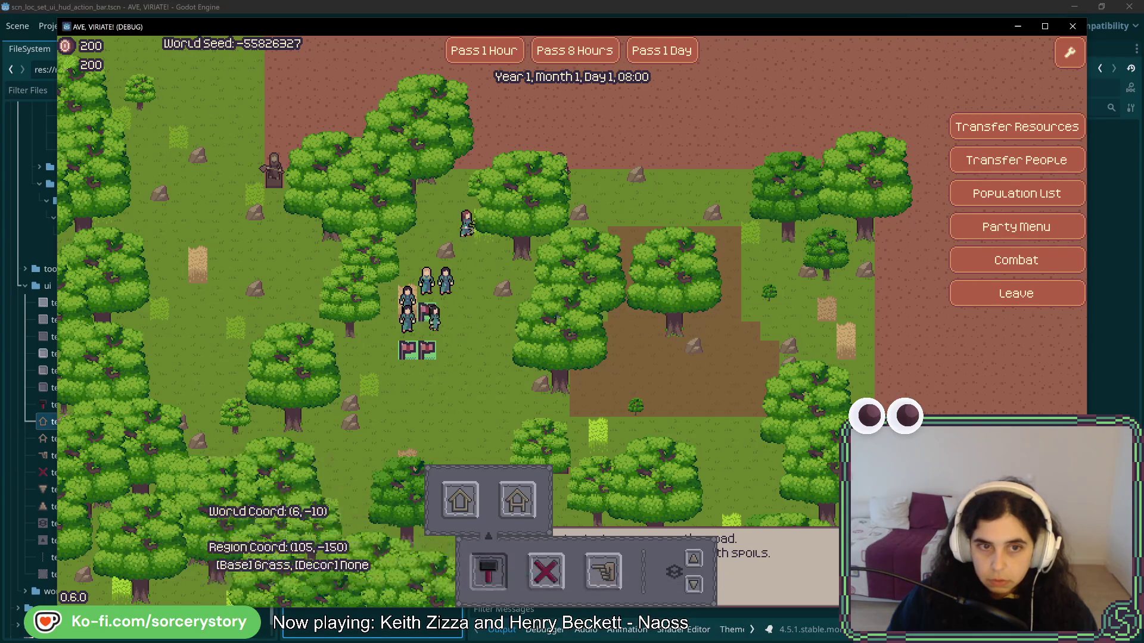
left_click(446, 285)
Step: Advance the game clock hour by hour until it reads 15:00
left_click(468, 262)
left_click(498, 53)
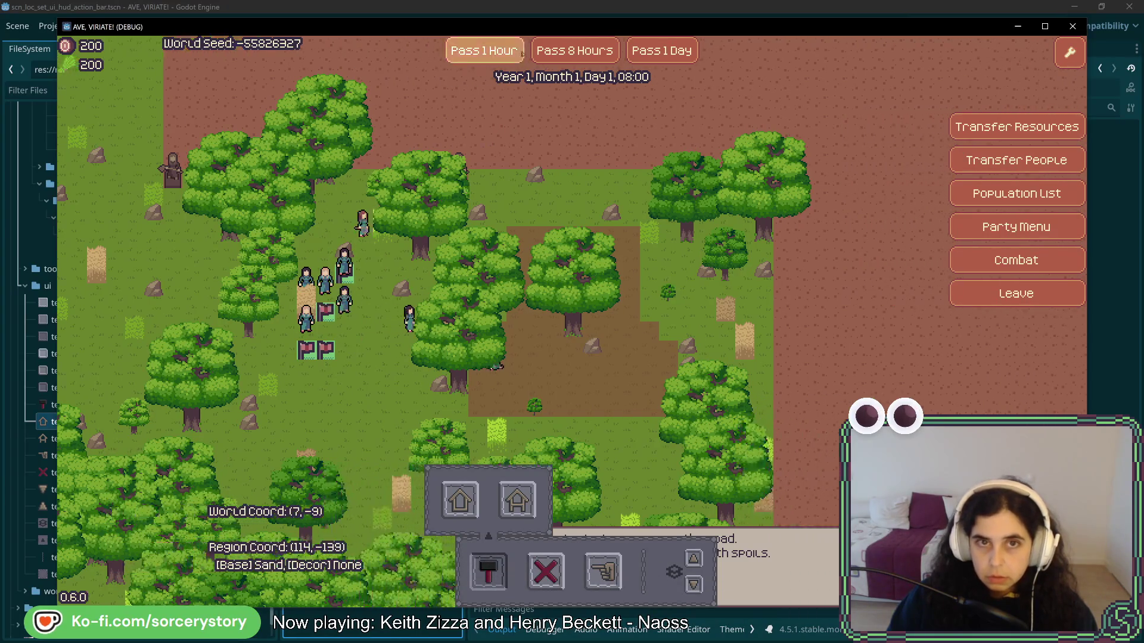
left_click(498, 52)
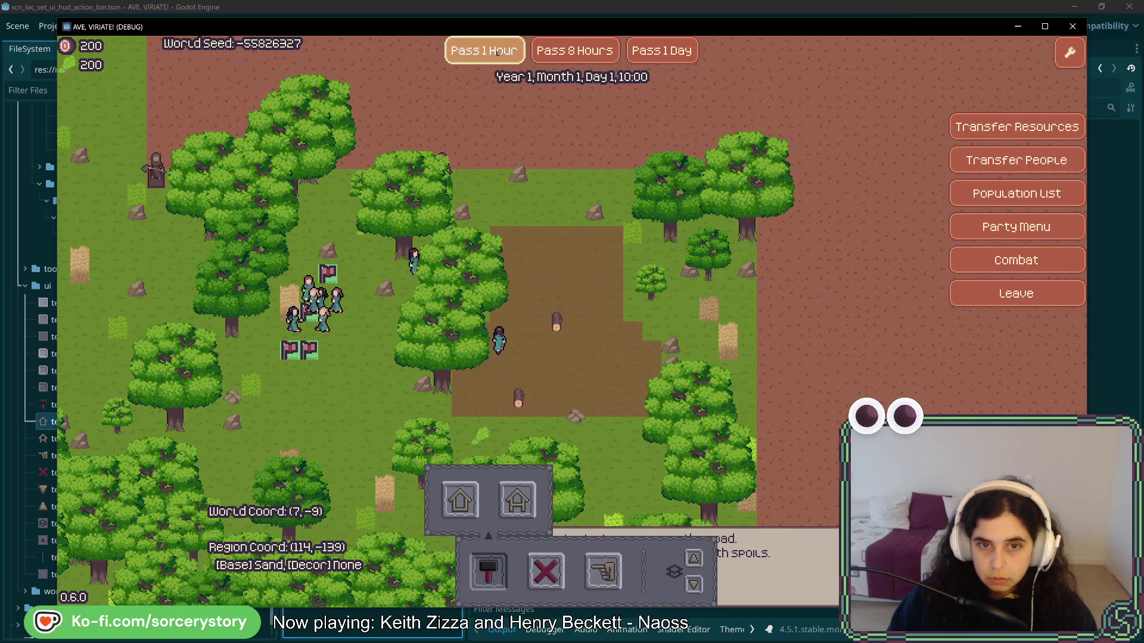
left_click(498, 52)
left_click(498, 53)
left_click(497, 53)
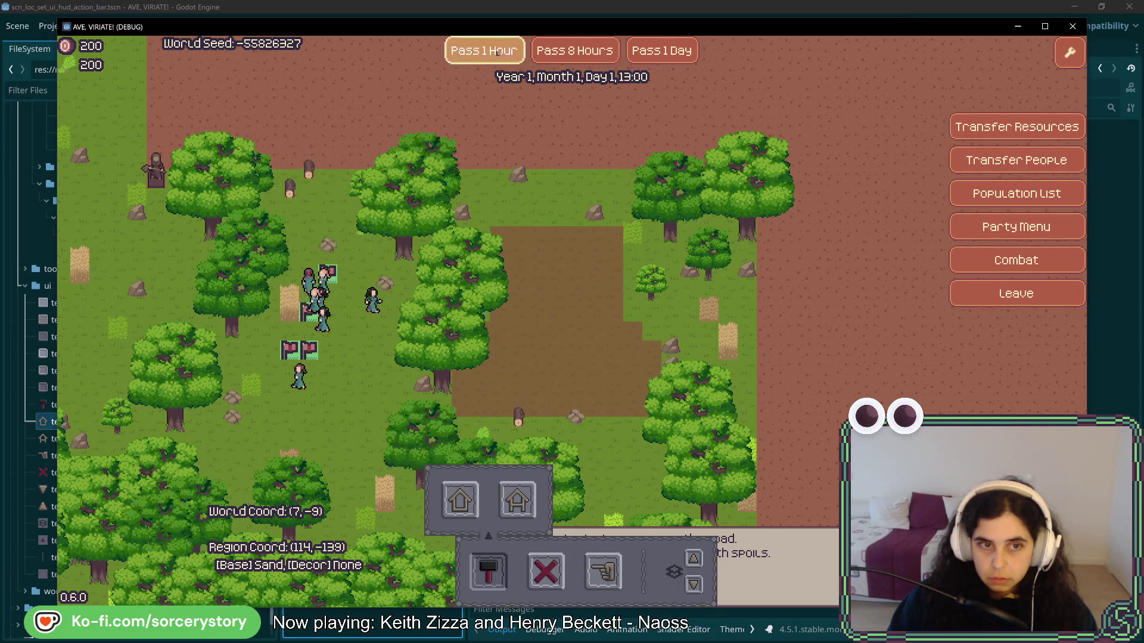
left_click(497, 53)
left_click(497, 53)
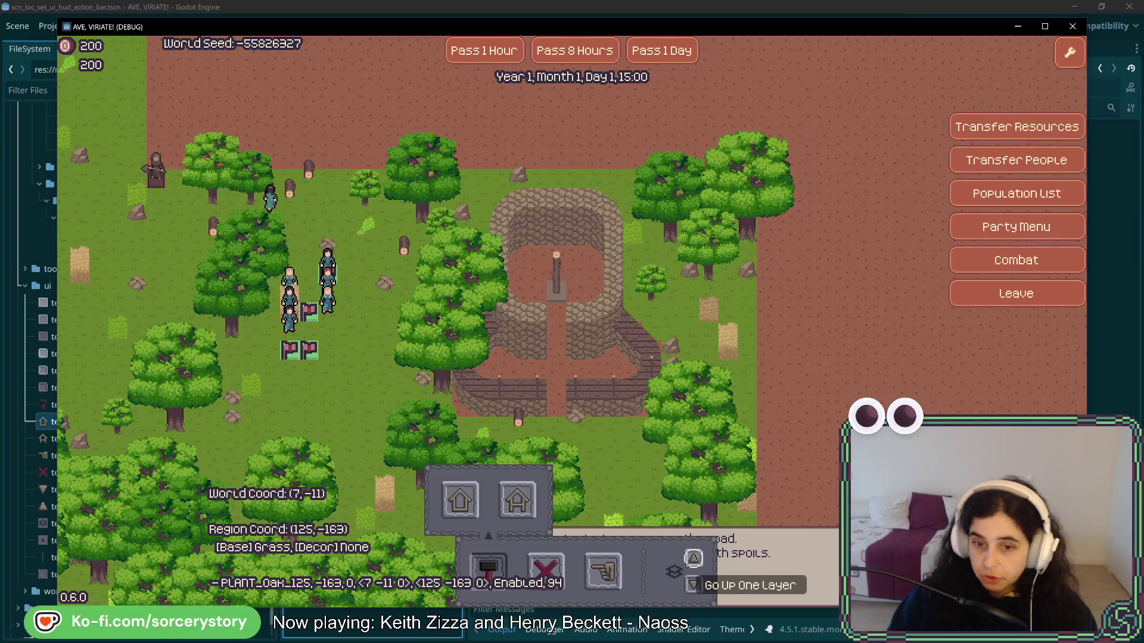
Step: Step the view layer down and back up to check the house's thatched roof
left_click(694, 559)
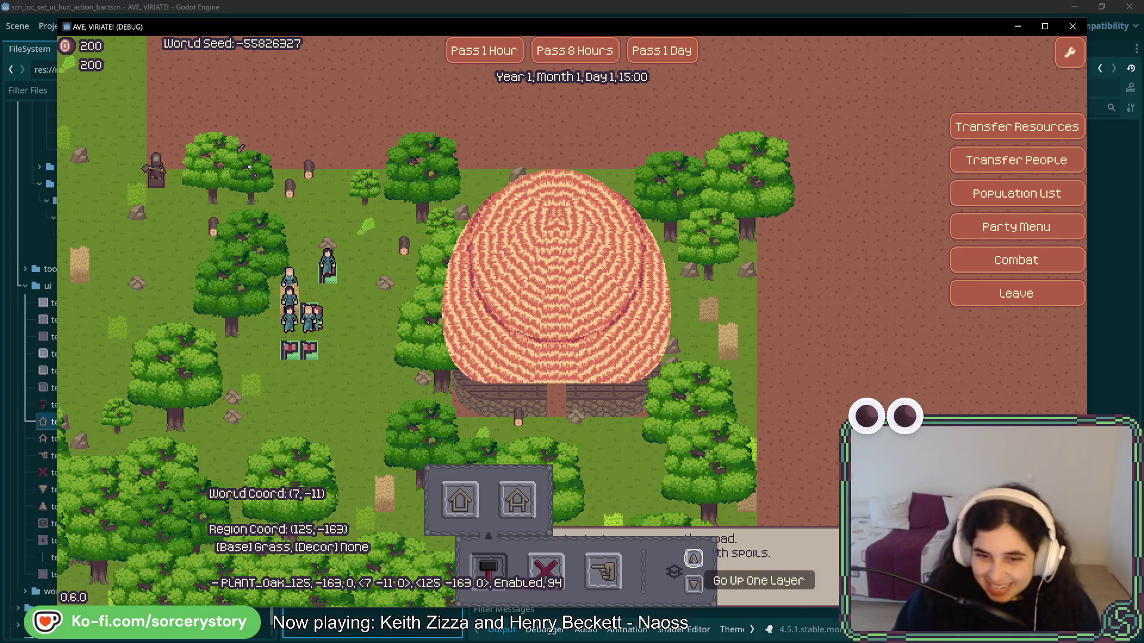
left_click(693, 584)
left_click(693, 584)
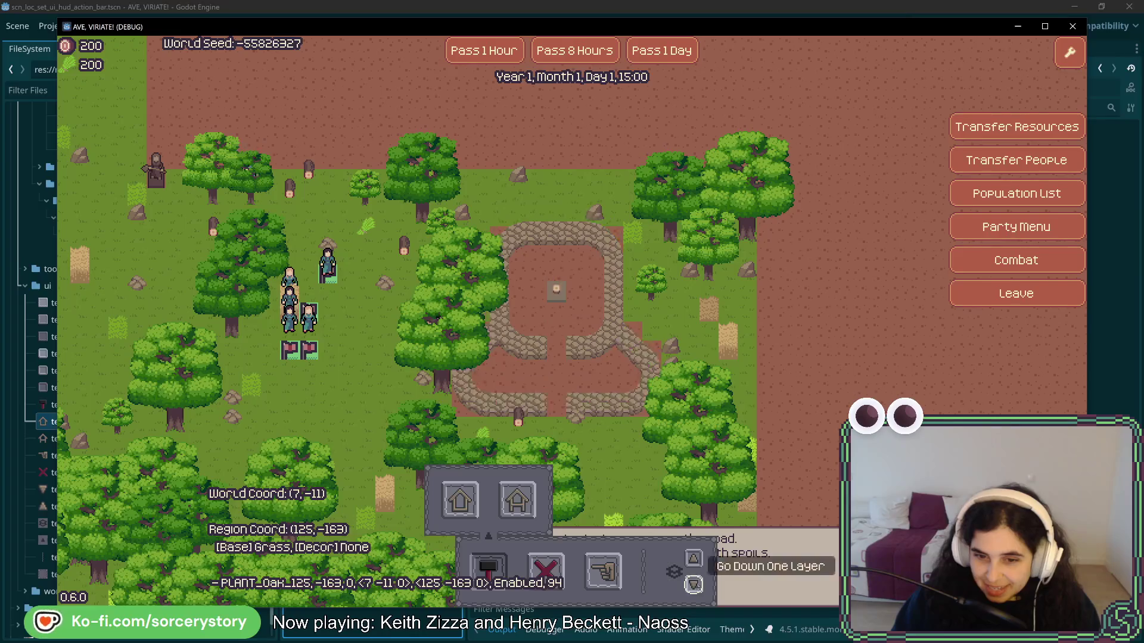
left_click(695, 559)
left_click(695, 560)
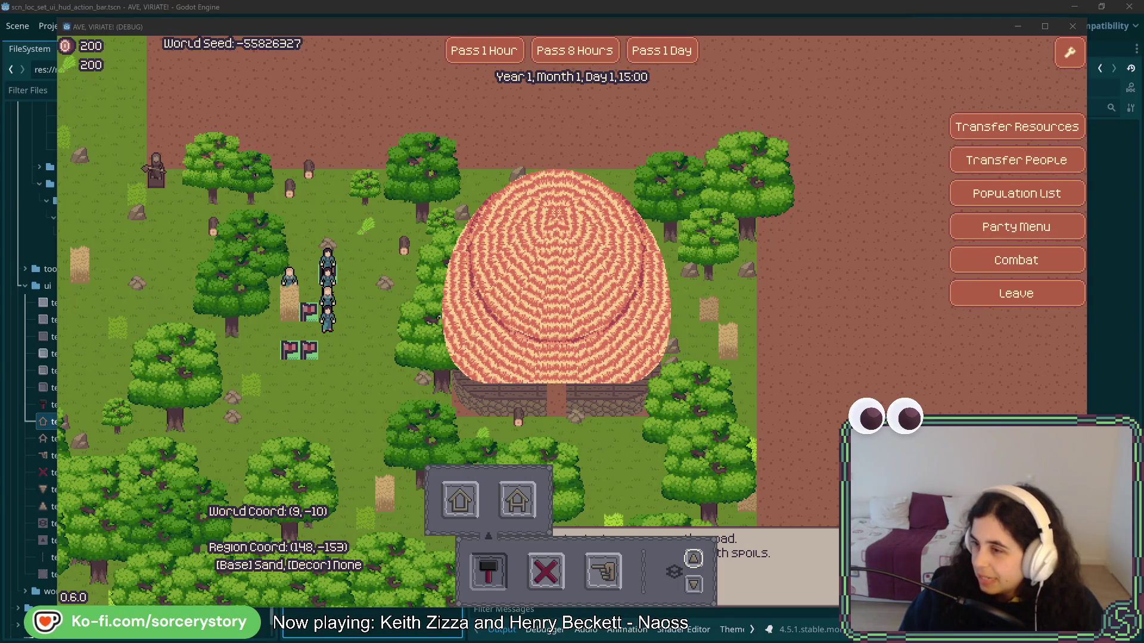
left_click_drag(1143, 45, 515, 48)
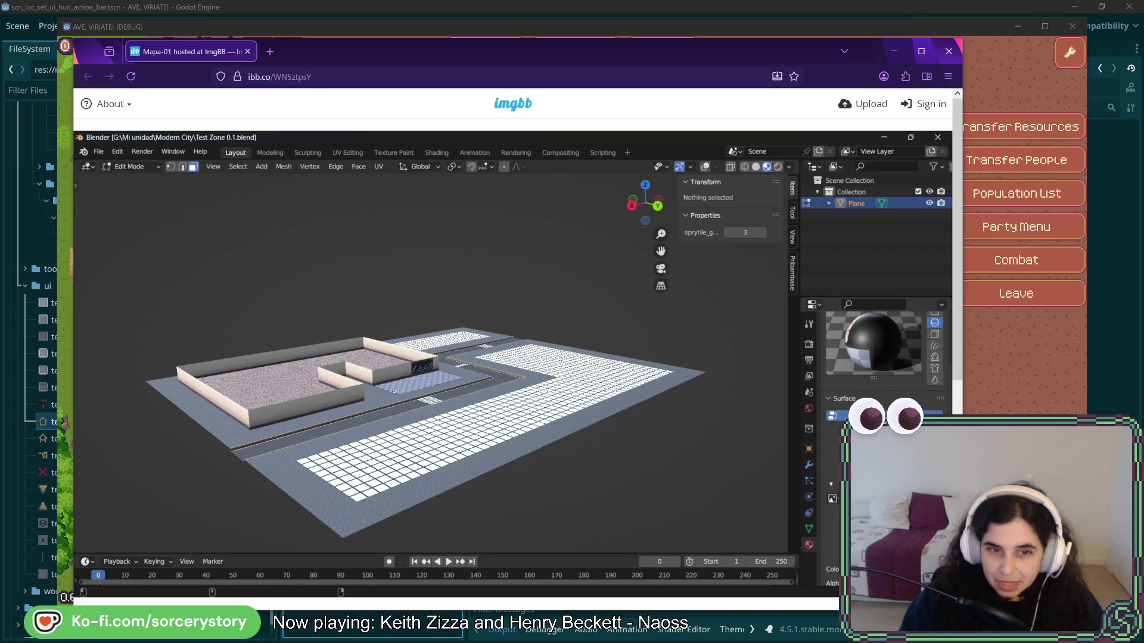
scroll(421, 371, "down", 1)
scroll(429, 368, "up", 1)
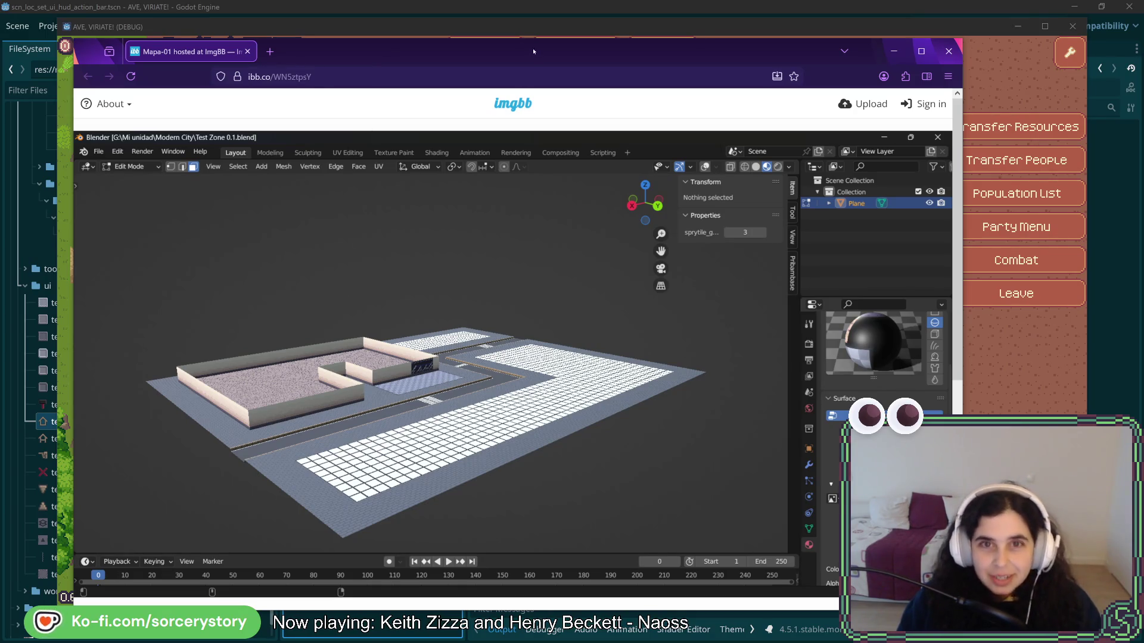
key("alt+Tab")
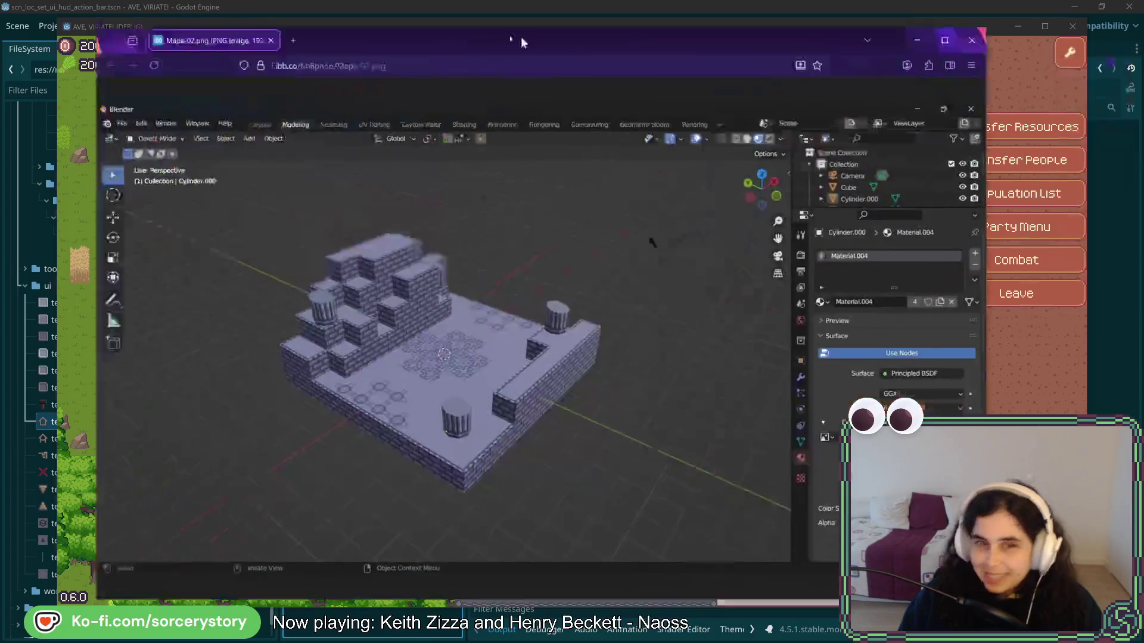
mouse_move(521, 36)
left_mouse_down()
mouse_move(477, 69)
mouse_move(580, 59)
left_mouse_up()
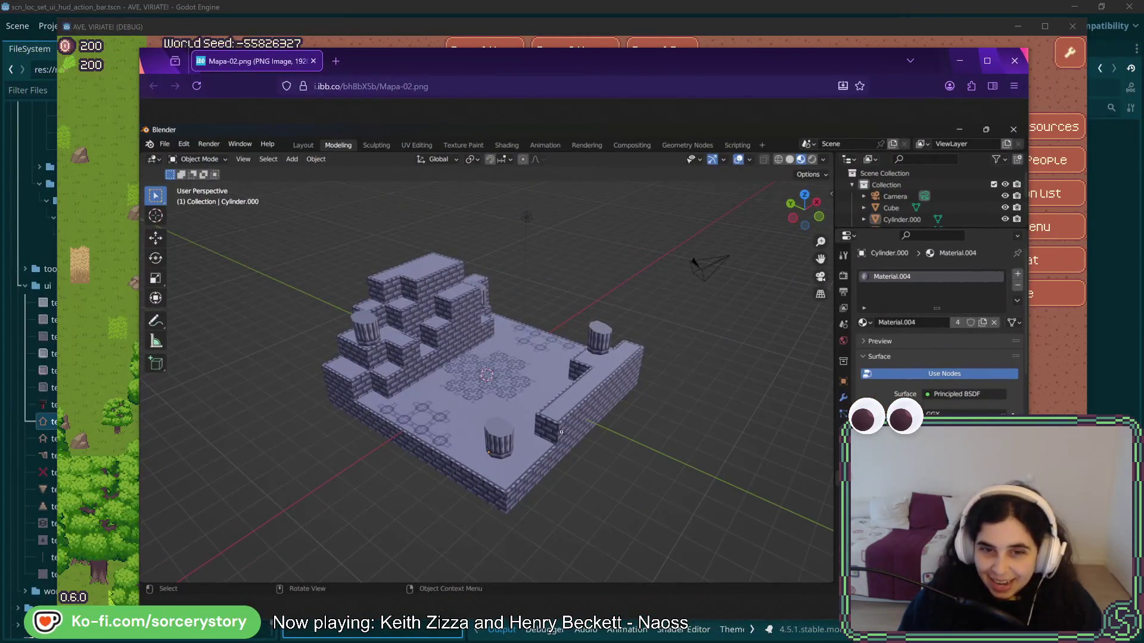
Step: Enlarge the Mapa-02.png image, pan around it, then close the page
left_click(570, 423)
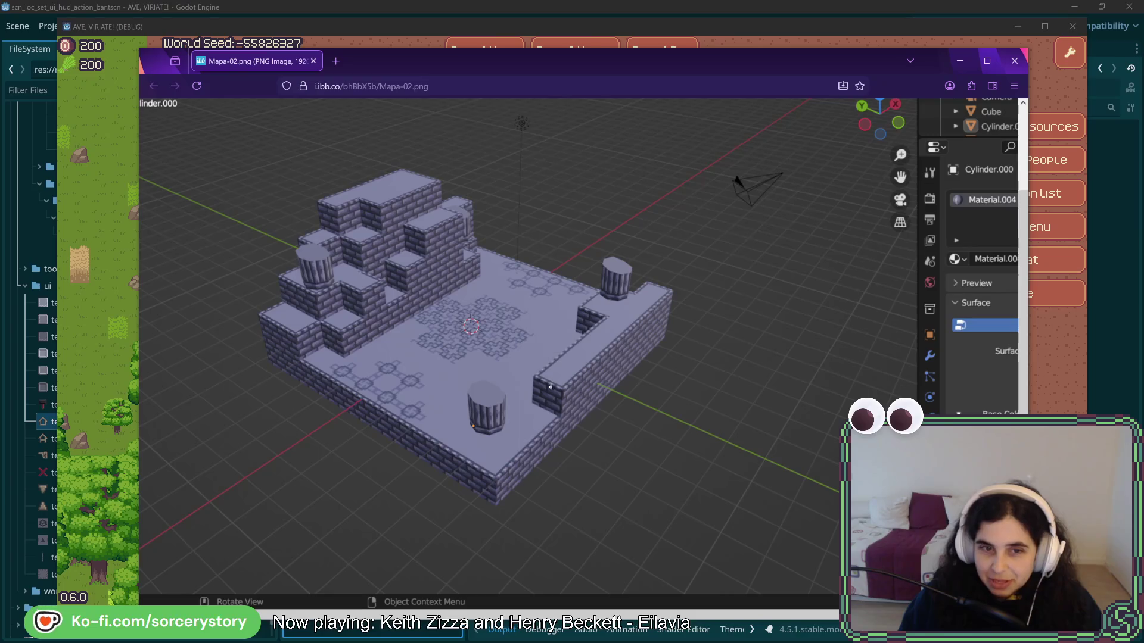
middle_click(591, 370)
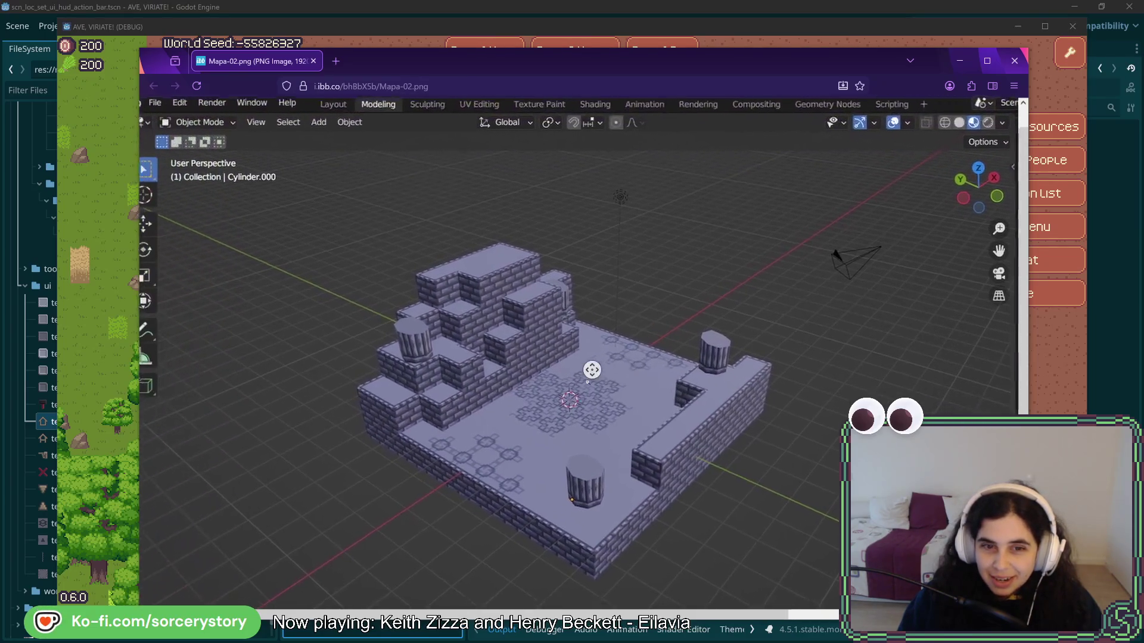
middle_click(595, 389)
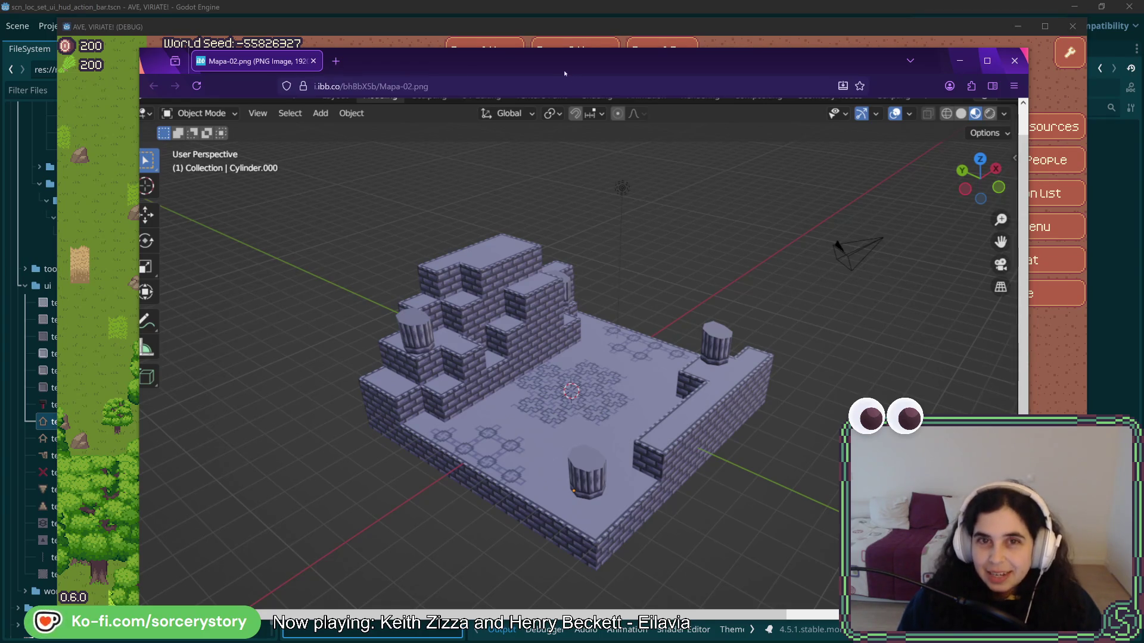
key("ctrl+w")
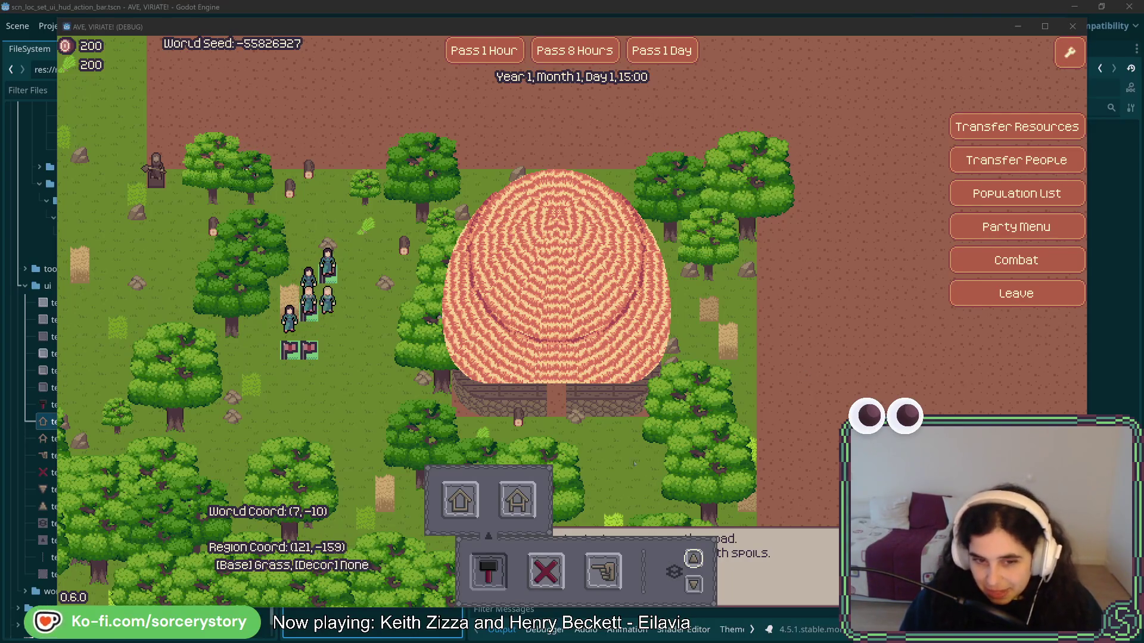
Step: Test the hammer build action by toggling its building options panel
left_click(489, 570)
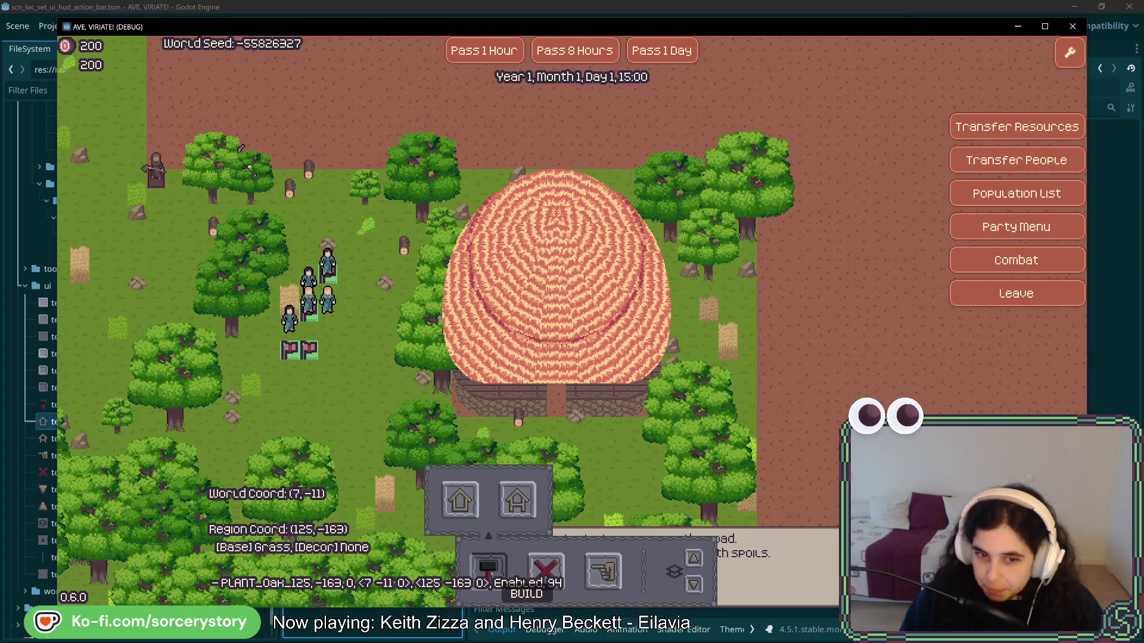
left_click(489, 571)
left_click(488, 570)
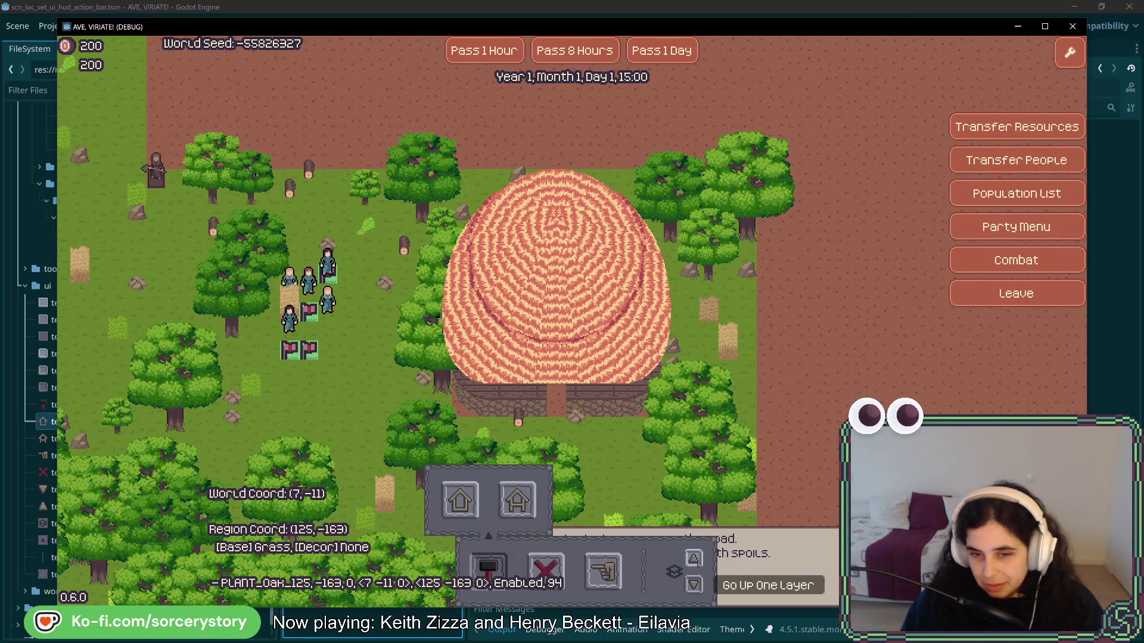
Step: Switch layers down and up repeatedly to toggle between the round house's roof and its interior
left_click(694, 585)
left_click(693, 559)
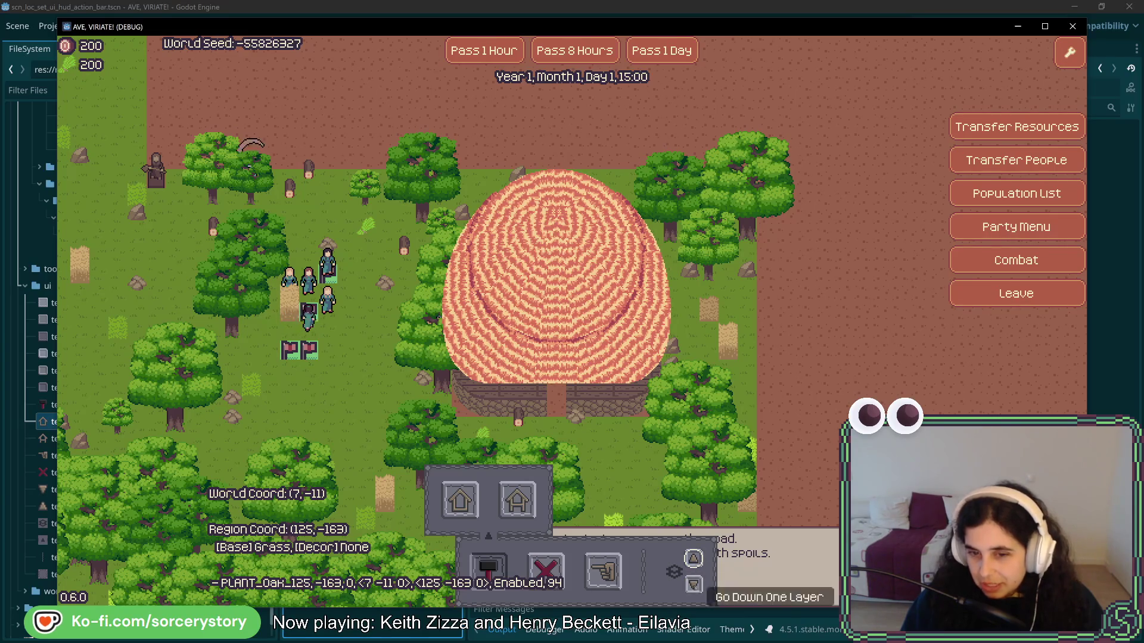
left_click(693, 585)
left_click(693, 558)
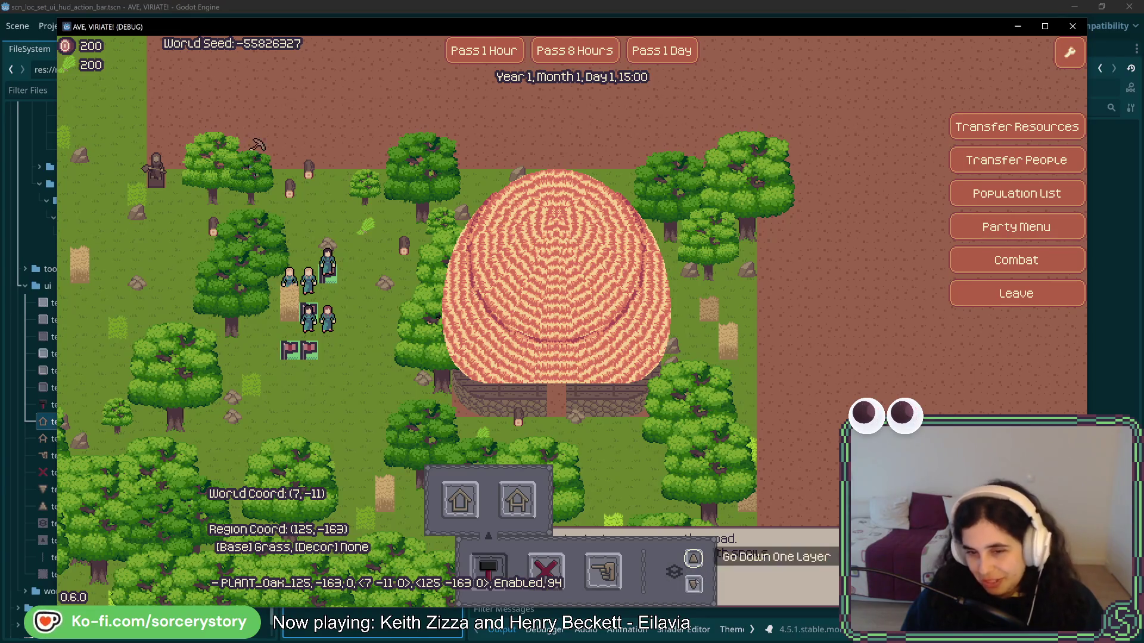
left_click(693, 558)
left_click(693, 558)
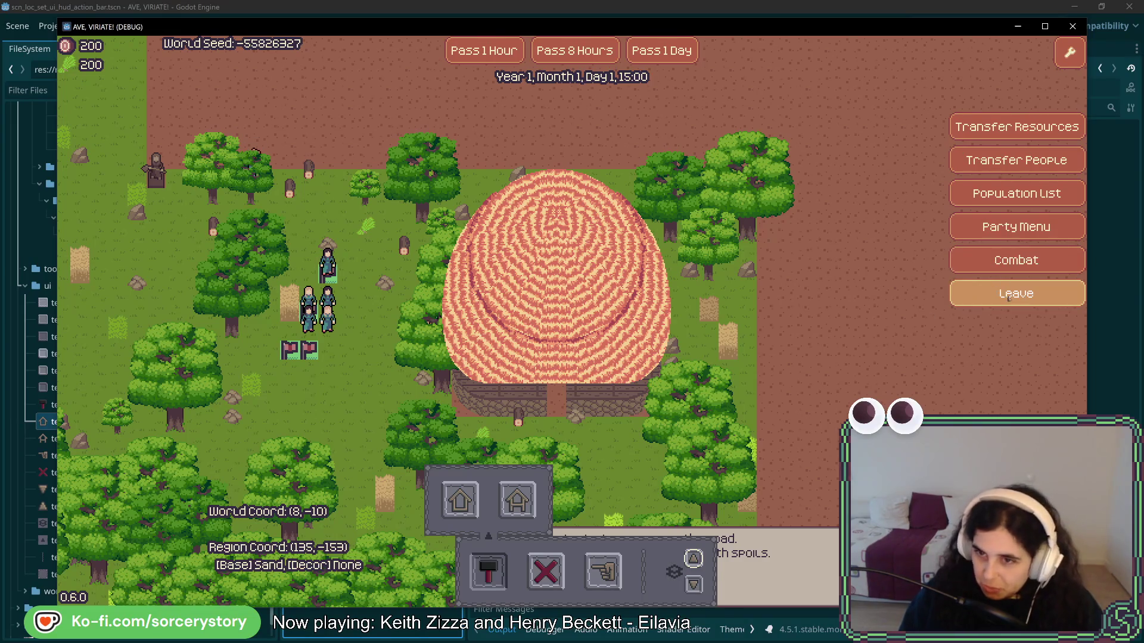
left_click(693, 585)
left_click(694, 584)
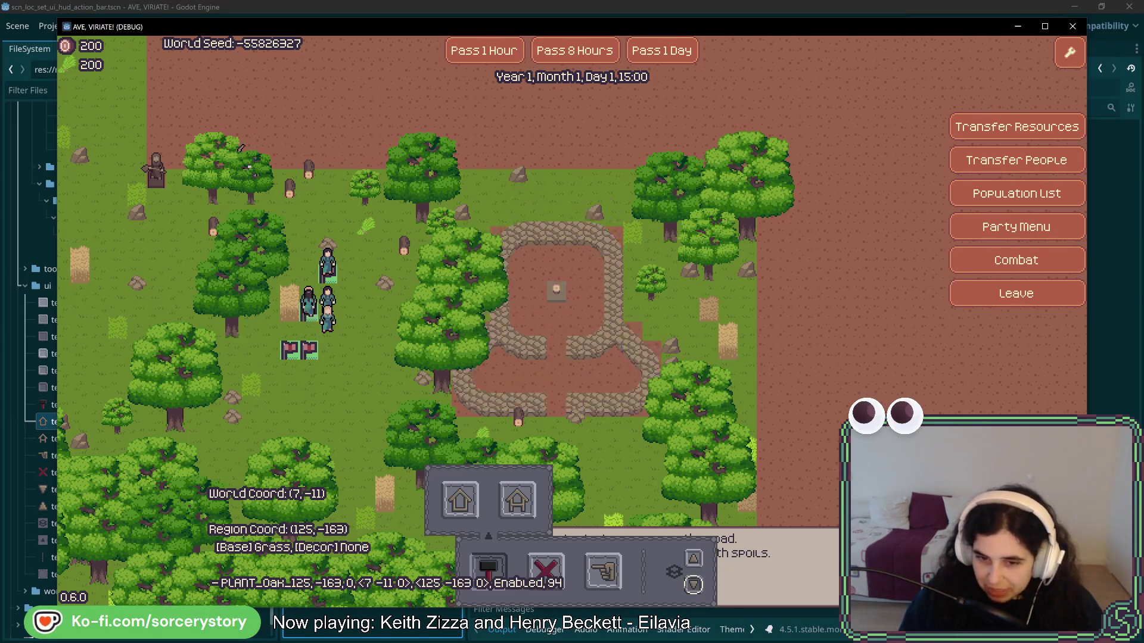
left_click(693, 560)
left_click(693, 558)
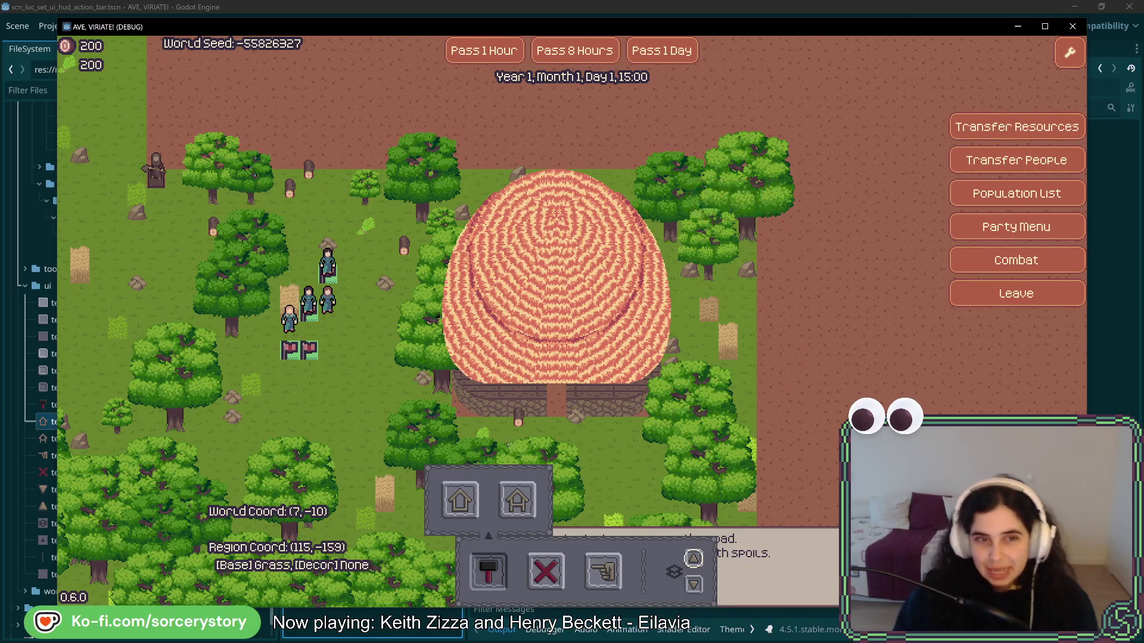
Step: Pan the map right, then close the running game window
key("a")
mouse_move(420, 351)
key("a")
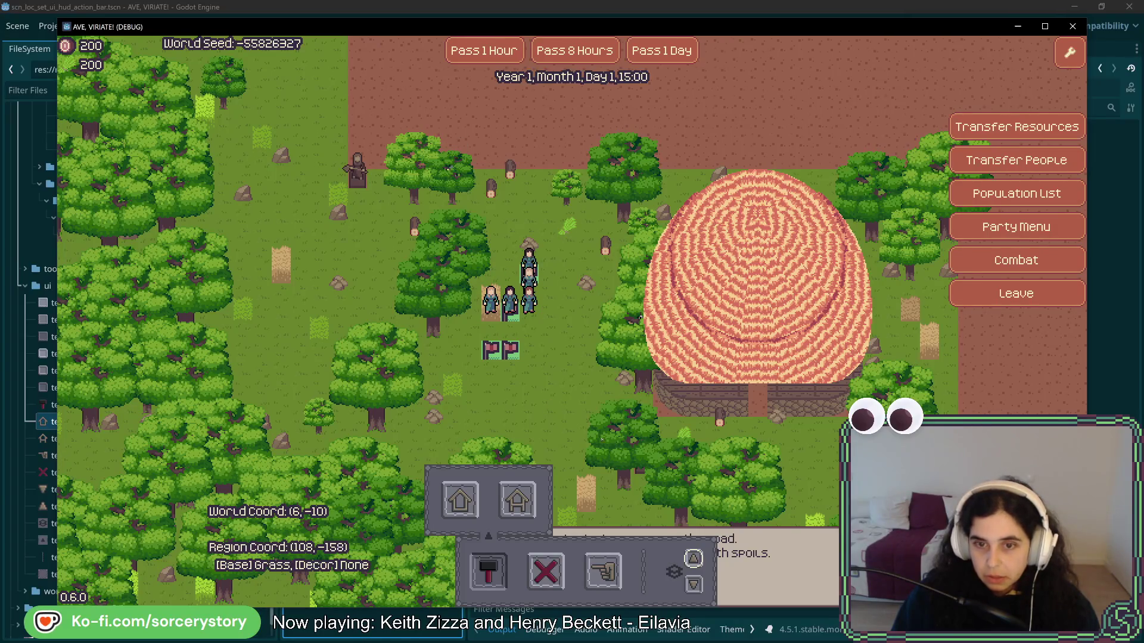
left_click(1073, 26)
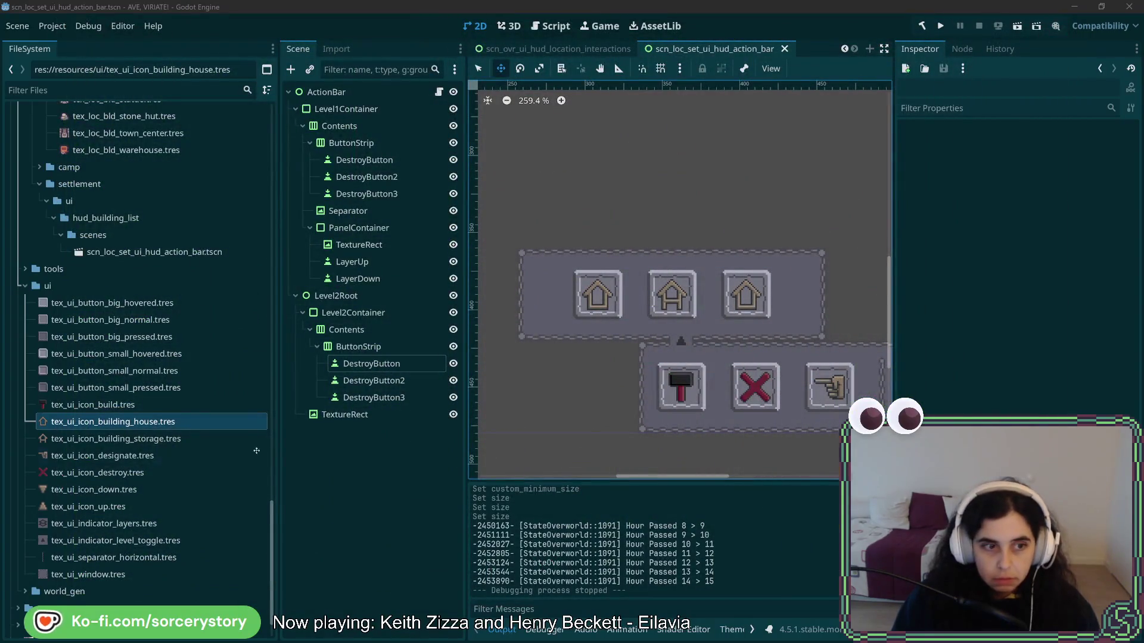
Step: Open thm_gme_gme_main.tres from FileSystem and maximise the theme editor
scroll(147, 447, "up", 15)
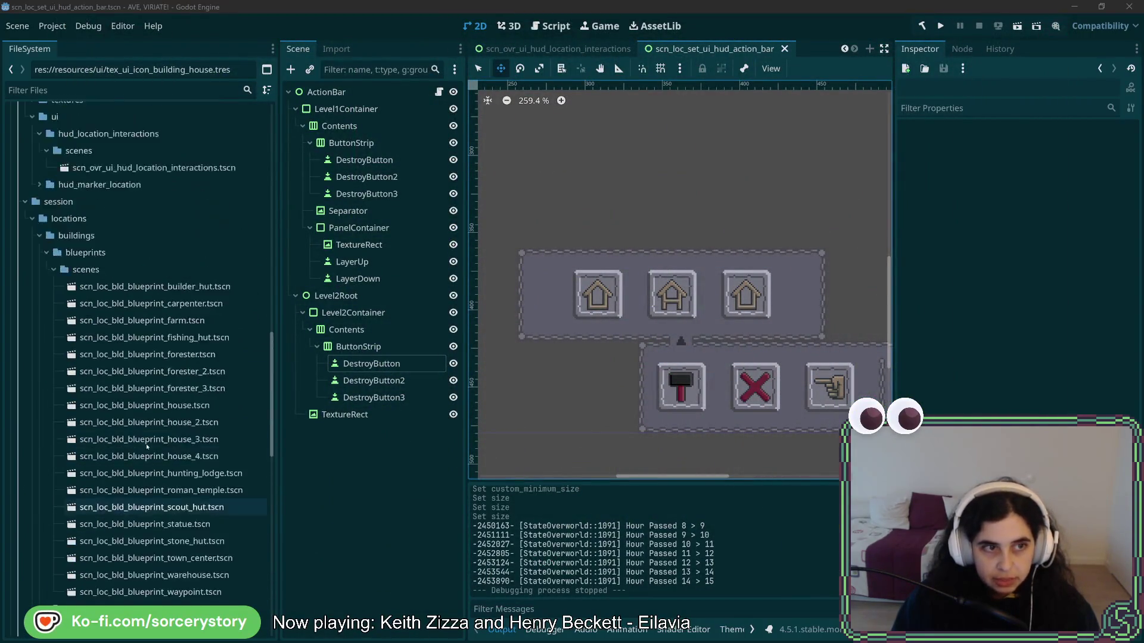
scroll(147, 446, "up", 5)
left_click(107, 378)
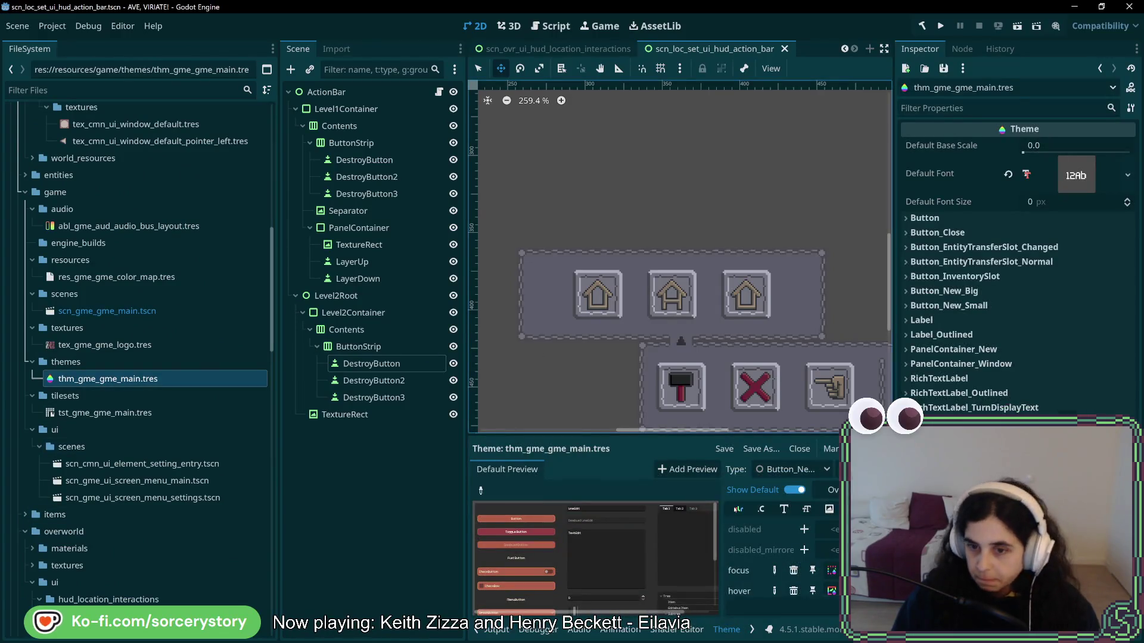
key("shift+F12")
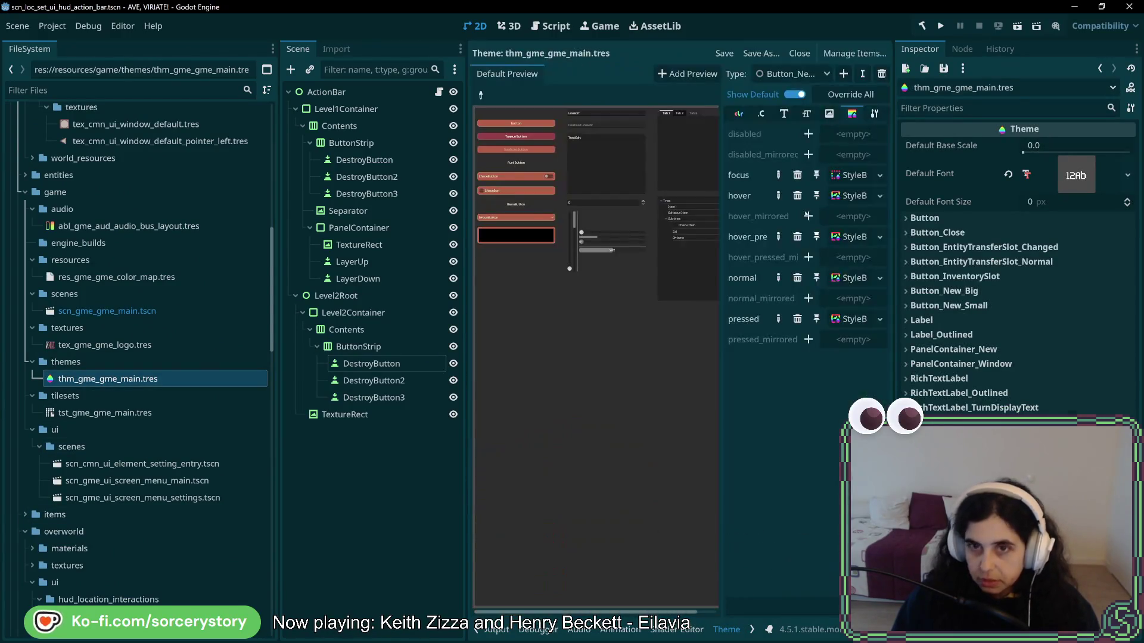
Step: Compare the Button_New_Small and Button_New_Big theme types, ending on Button_New_Small
left_click(801, 74)
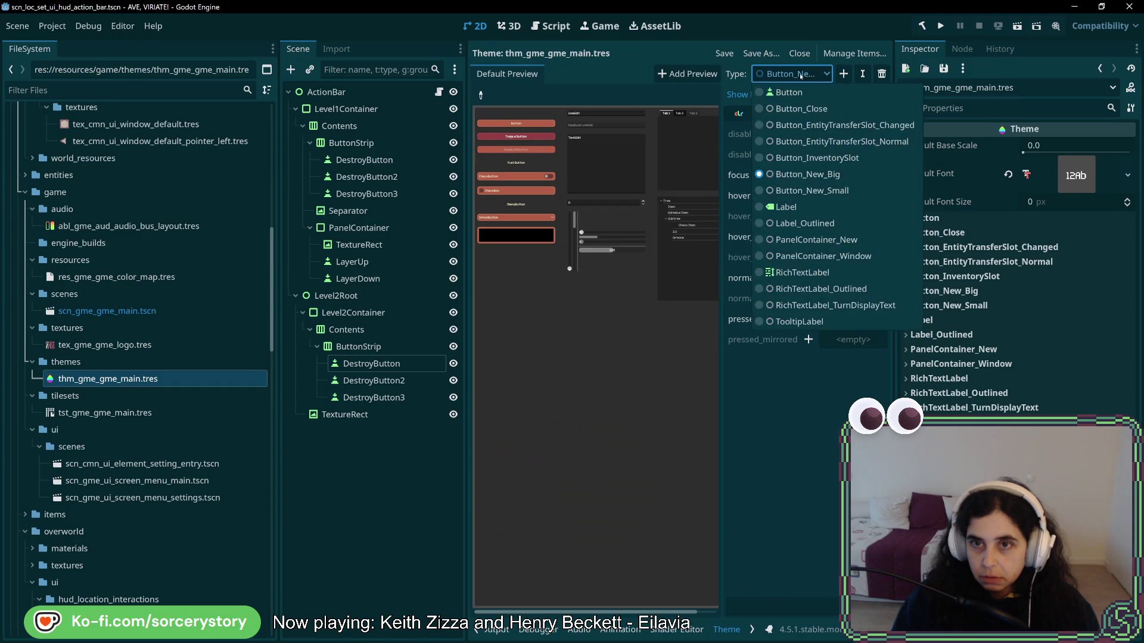
left_click(825, 191)
left_click(801, 74)
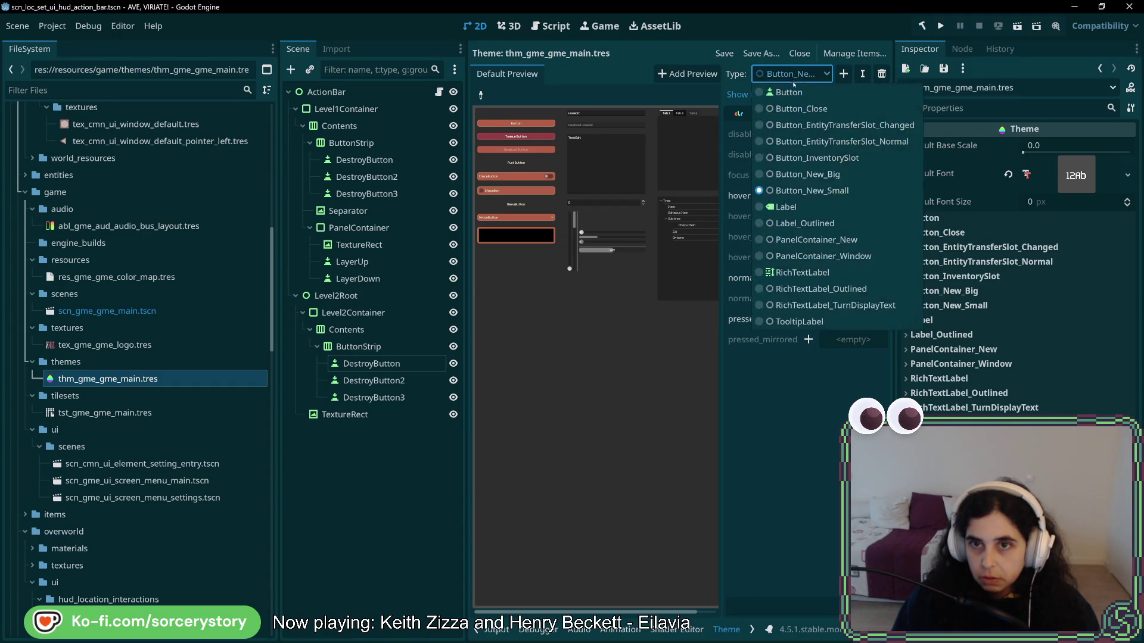
left_click(831, 190)
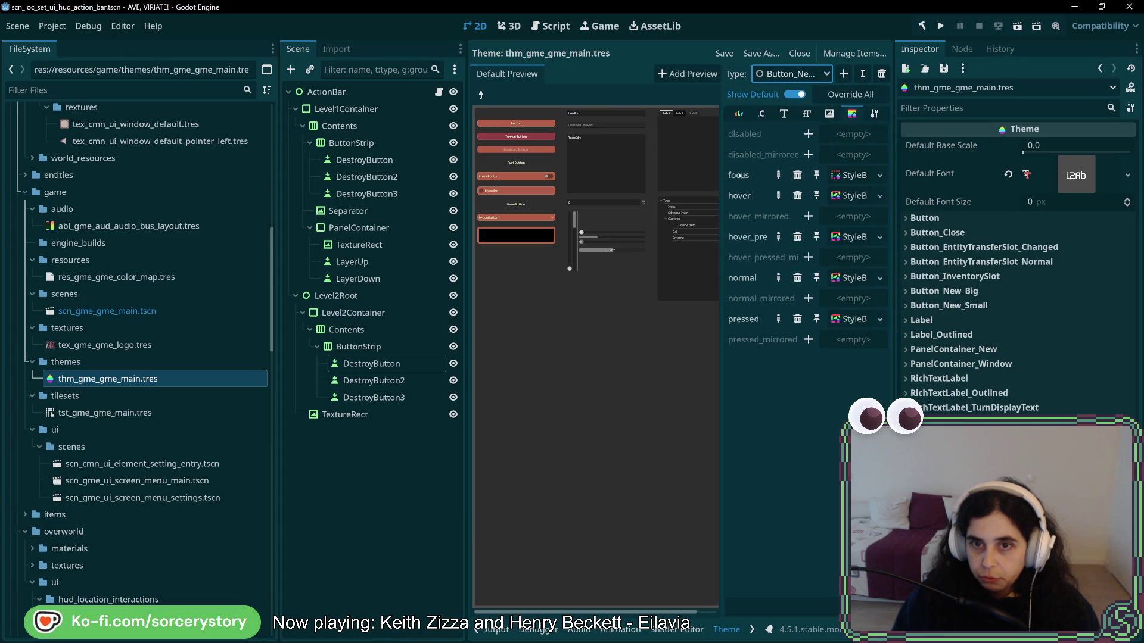
left_click(796, 73)
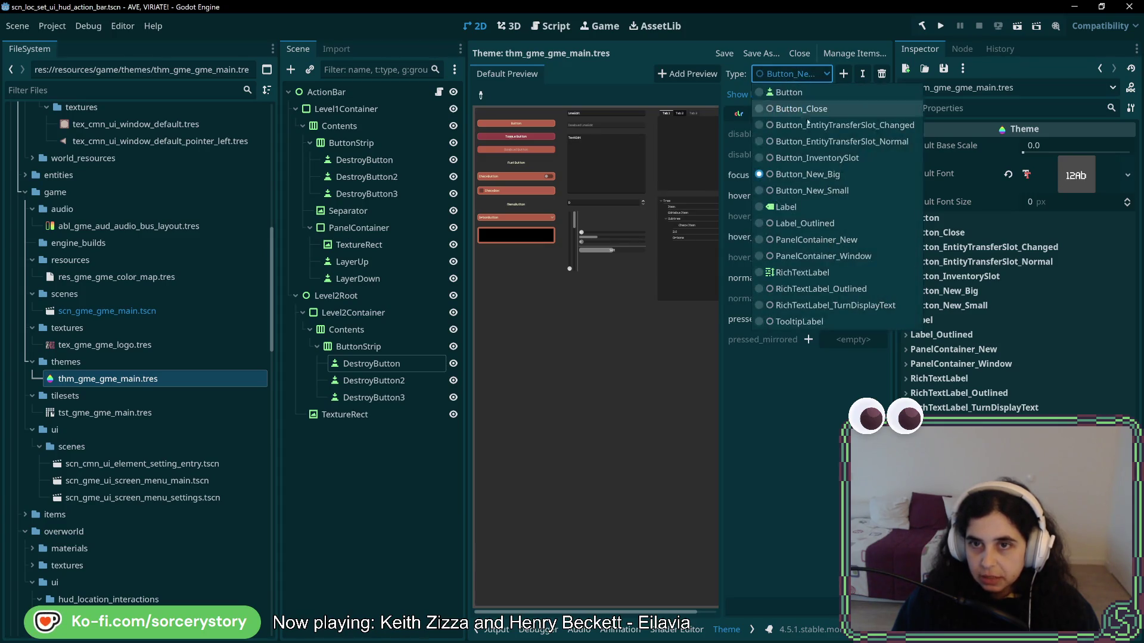
left_click(836, 190)
Step: Add hover_pressed and focus style overrides to Button_New_Small, giving focus a new style
left_click(808, 237)
left_click(808, 175)
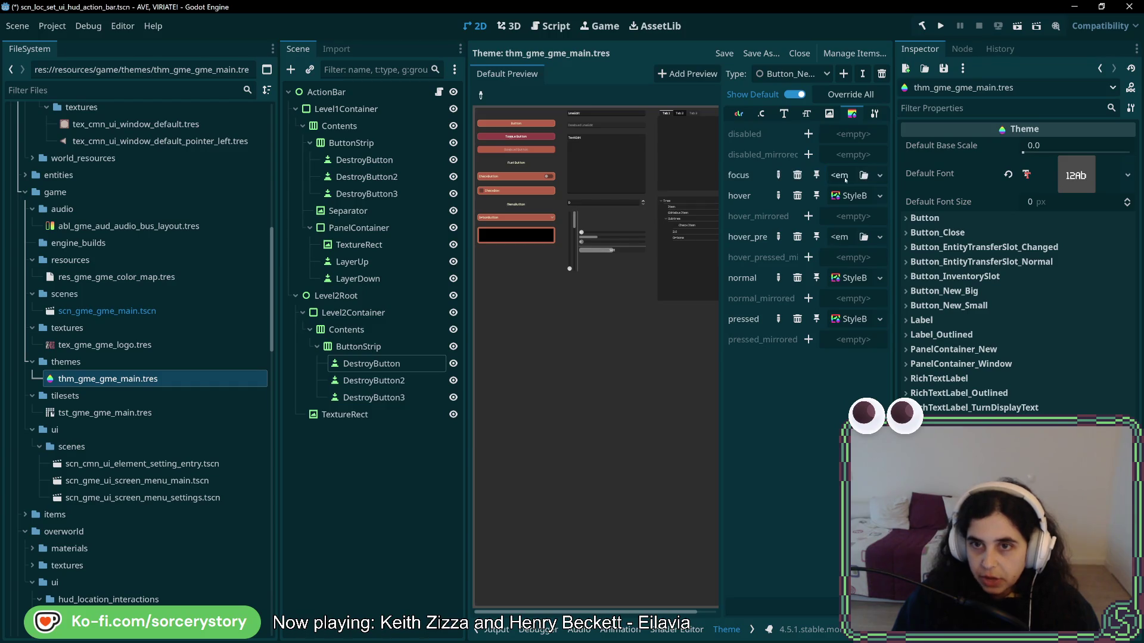
left_click(844, 176)
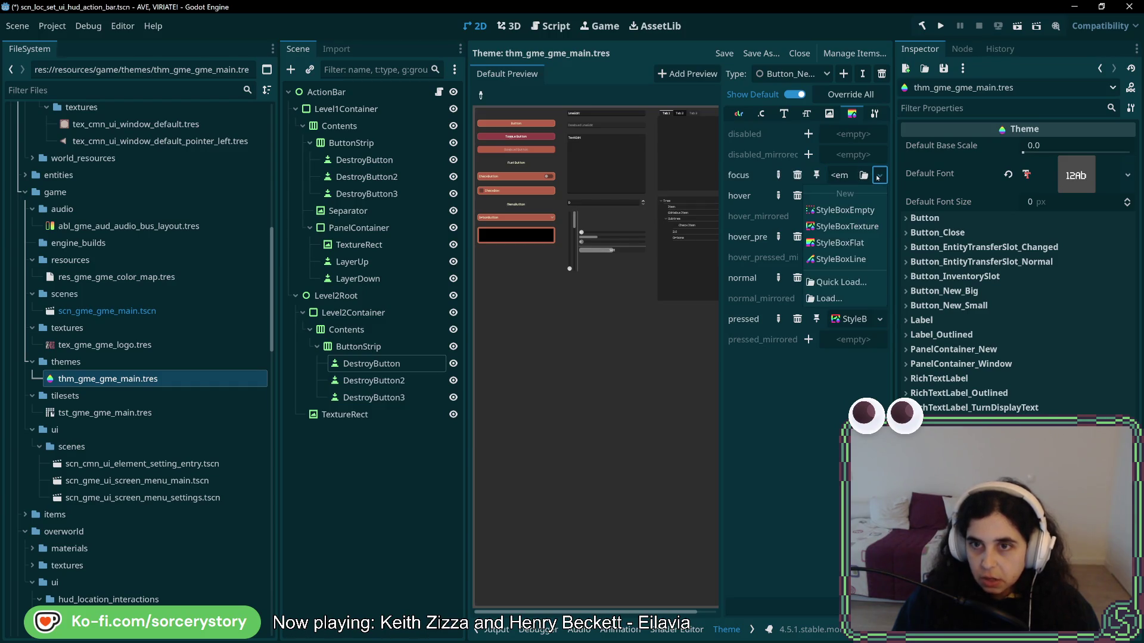
left_click(868, 217)
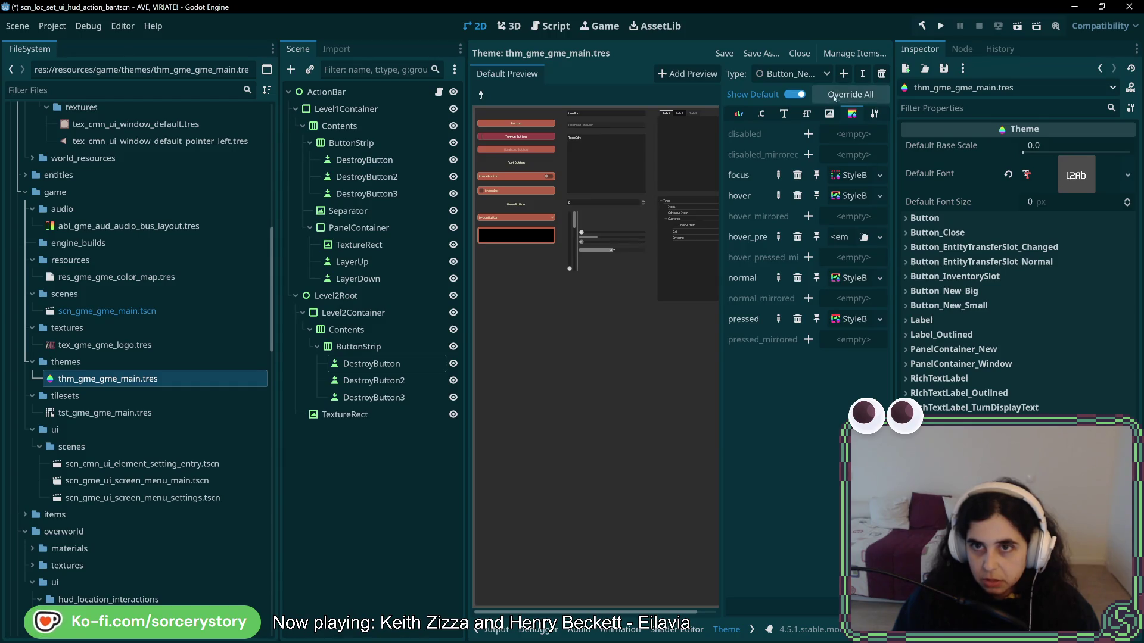
Step: Copy the pressed-state StyleBoxTexture properties from the theme's existing button style
left_click(793, 73)
left_click(818, 175)
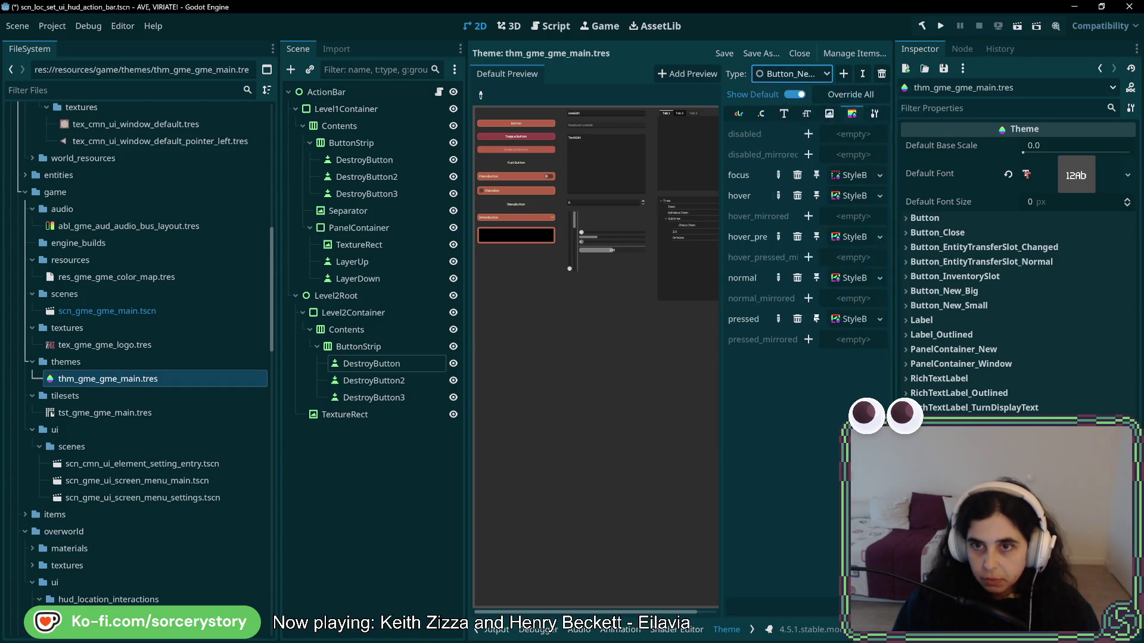
left_click(804, 75)
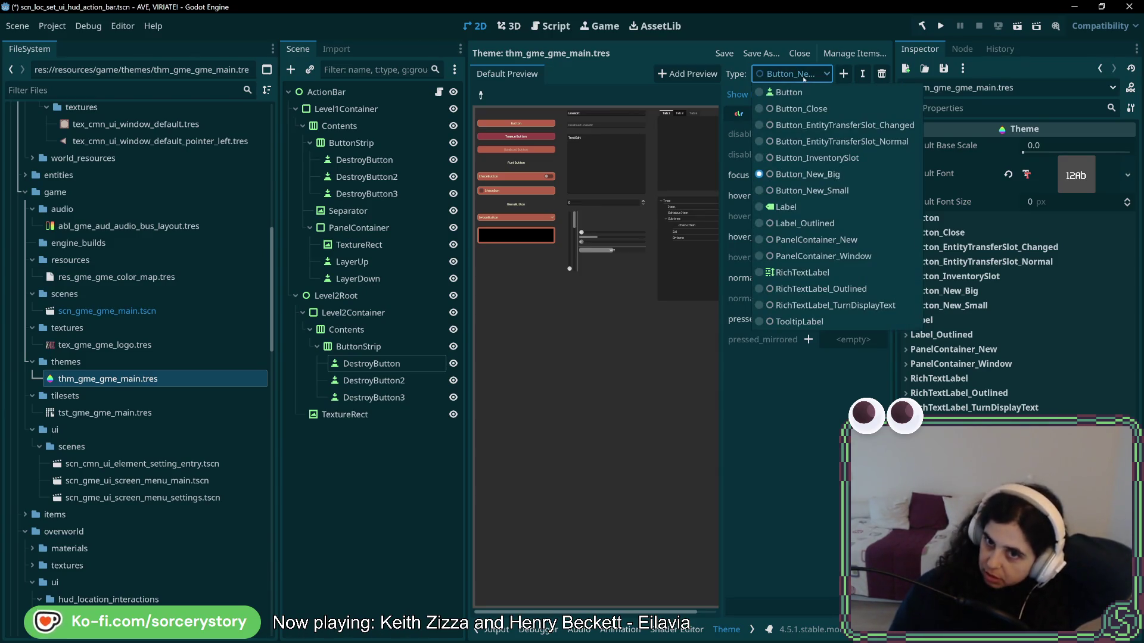
left_click(837, 191)
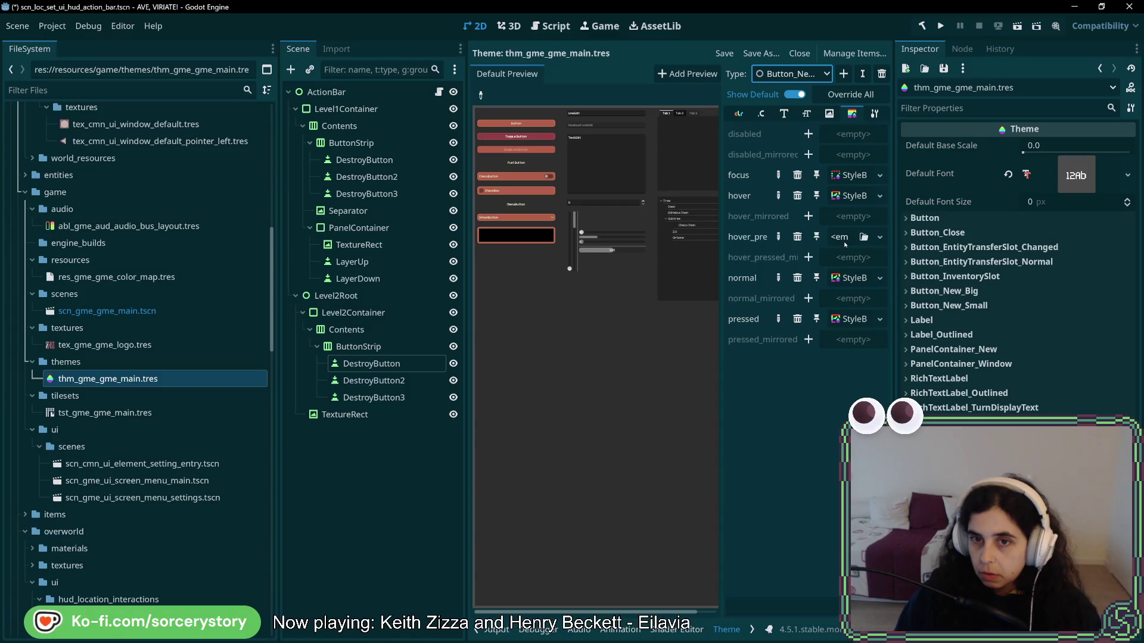
left_click(851, 319)
left_click(1130, 107)
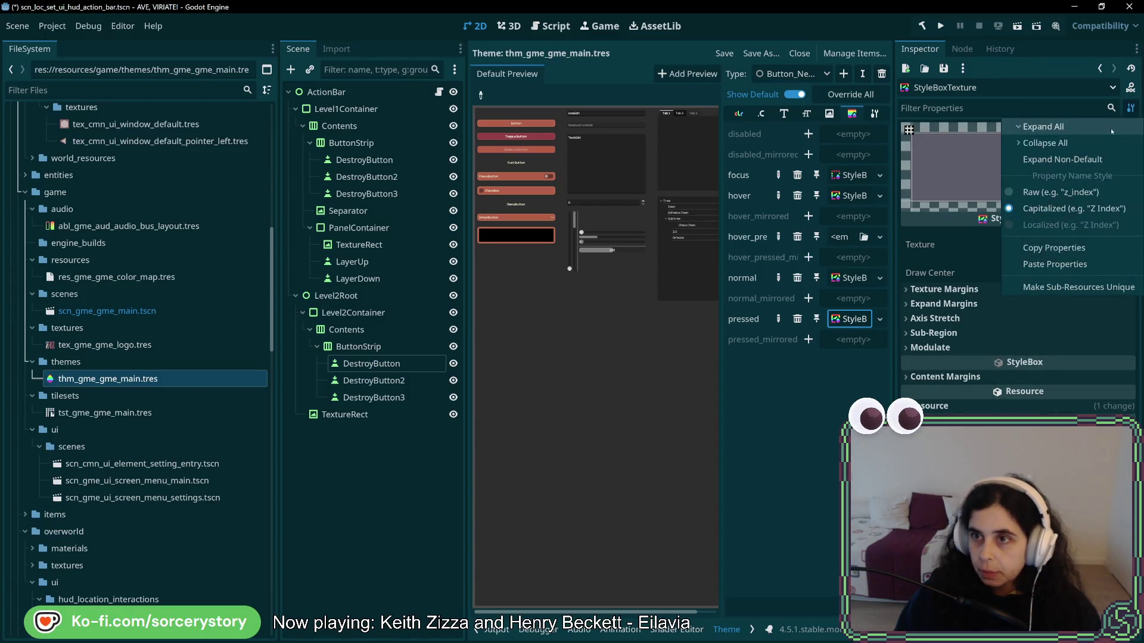
left_click(1001, 249)
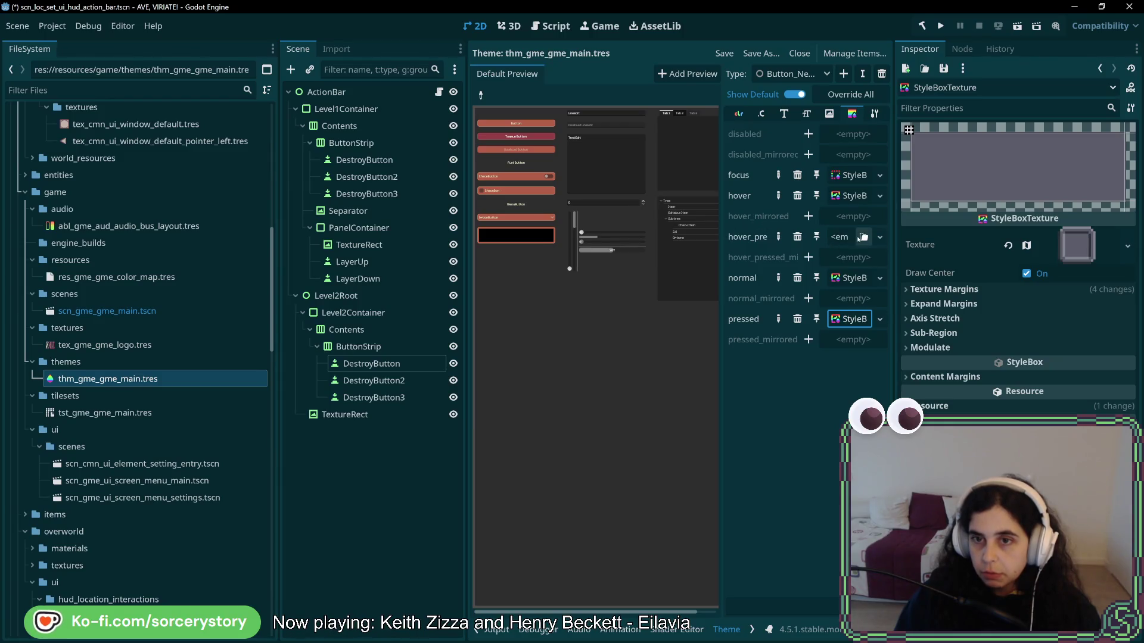
Step: Give hover_pressed a new StyleBoxTexture with the copied settings pasted, then run the project
left_click(880, 237)
left_click(859, 289)
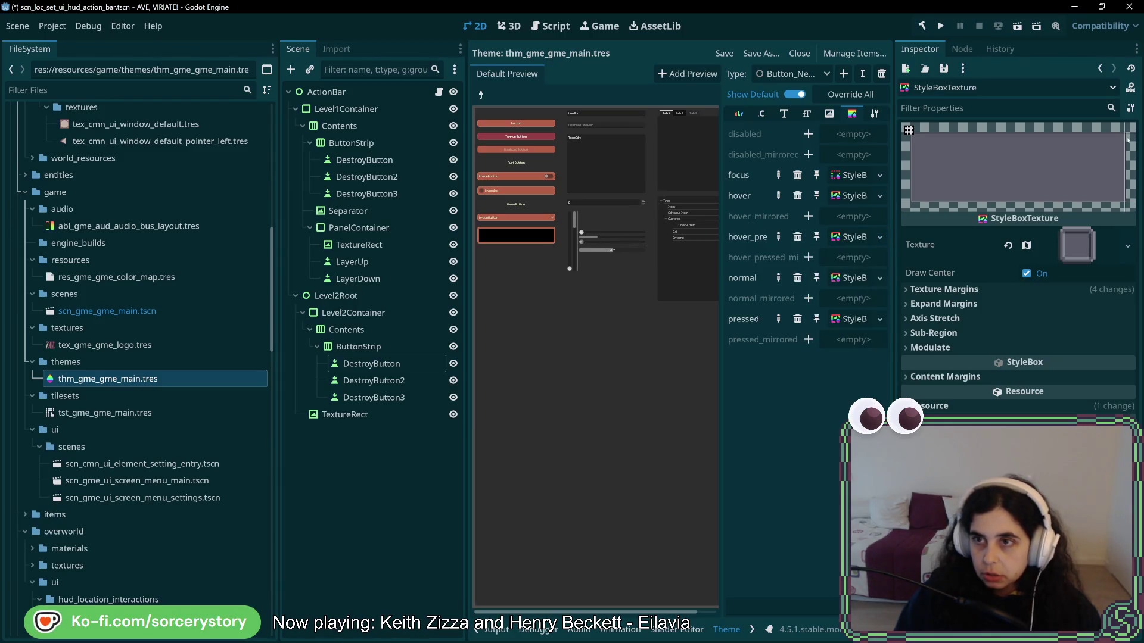
left_click(850, 237)
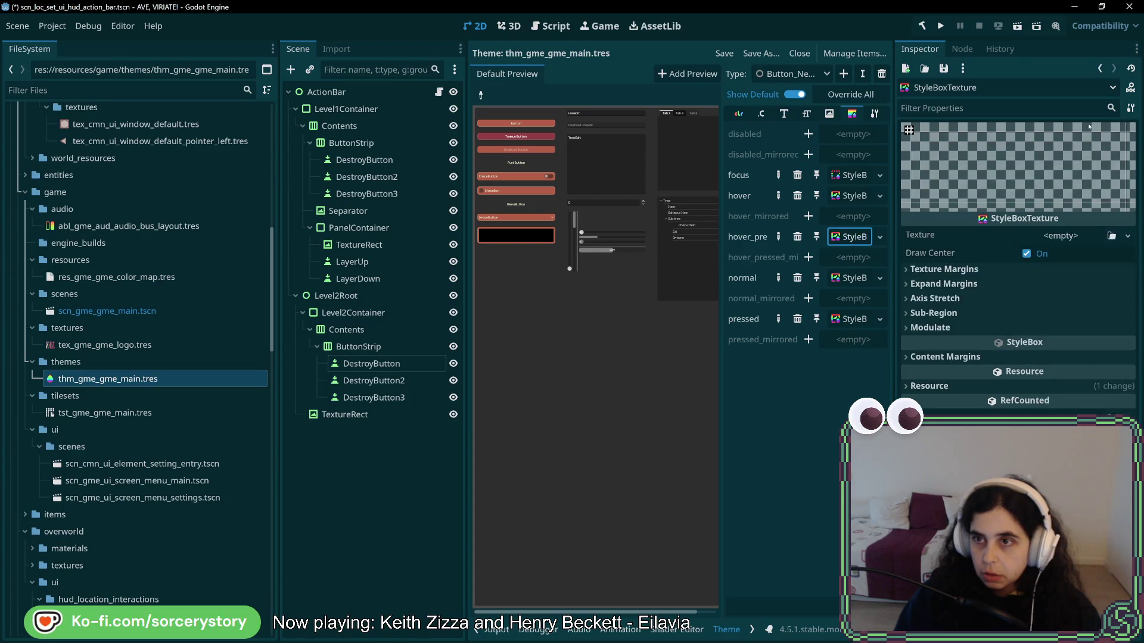
left_click(1130, 108)
left_click(1055, 264)
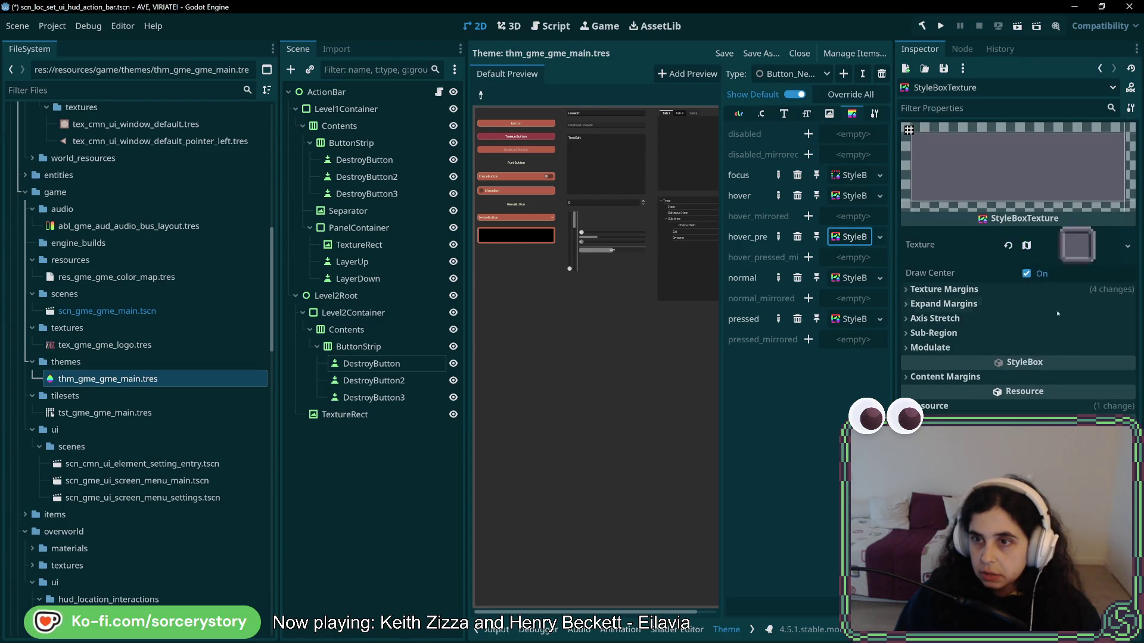
left_click(940, 26)
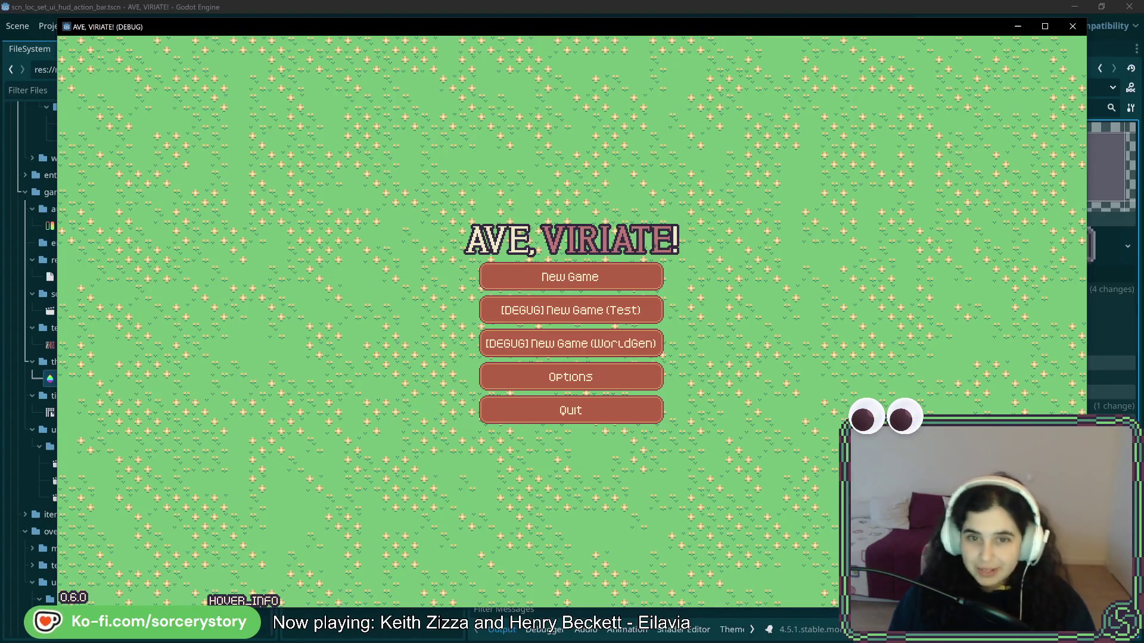
Step: Start a New Game, visit the Player Settlement, and open the hammer's house-building choices
left_click(641, 278)
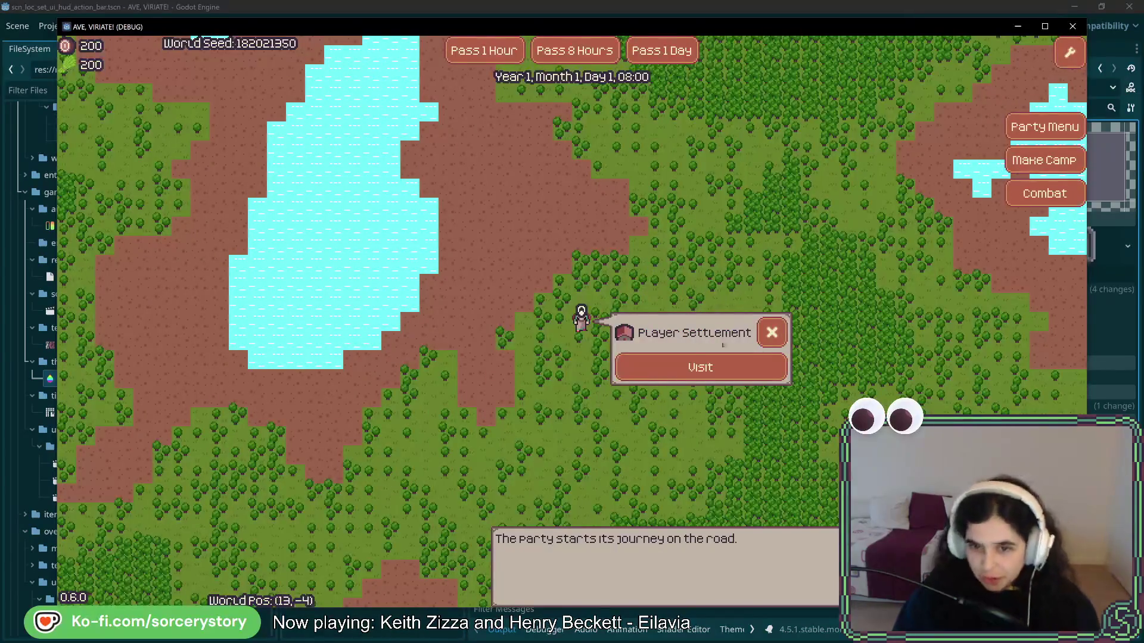
left_click(701, 367)
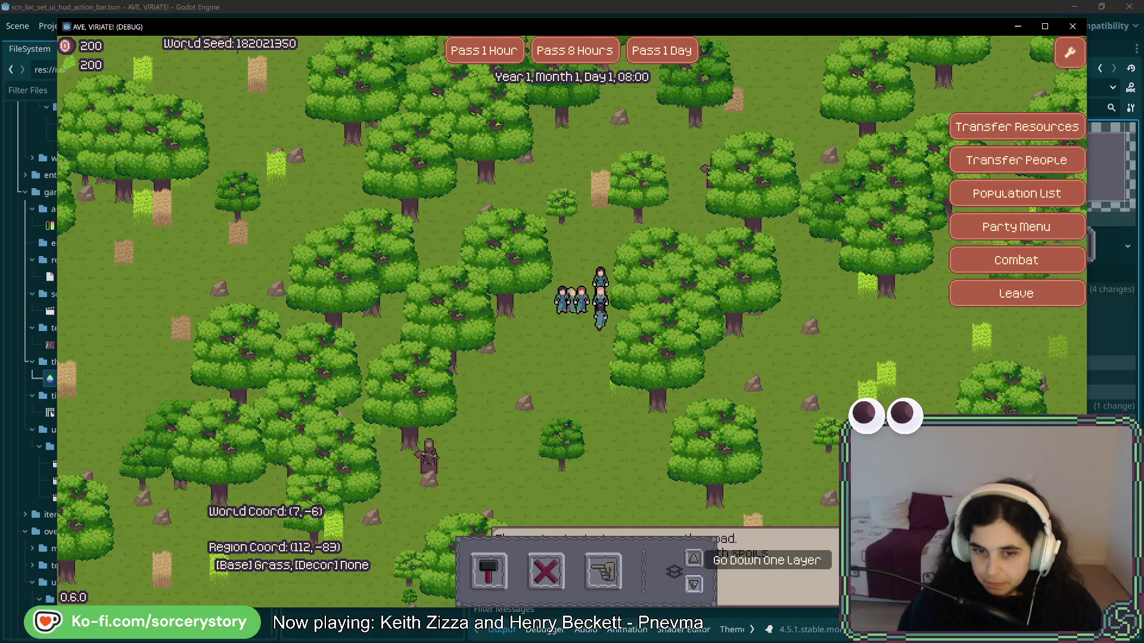
left_click(489, 571)
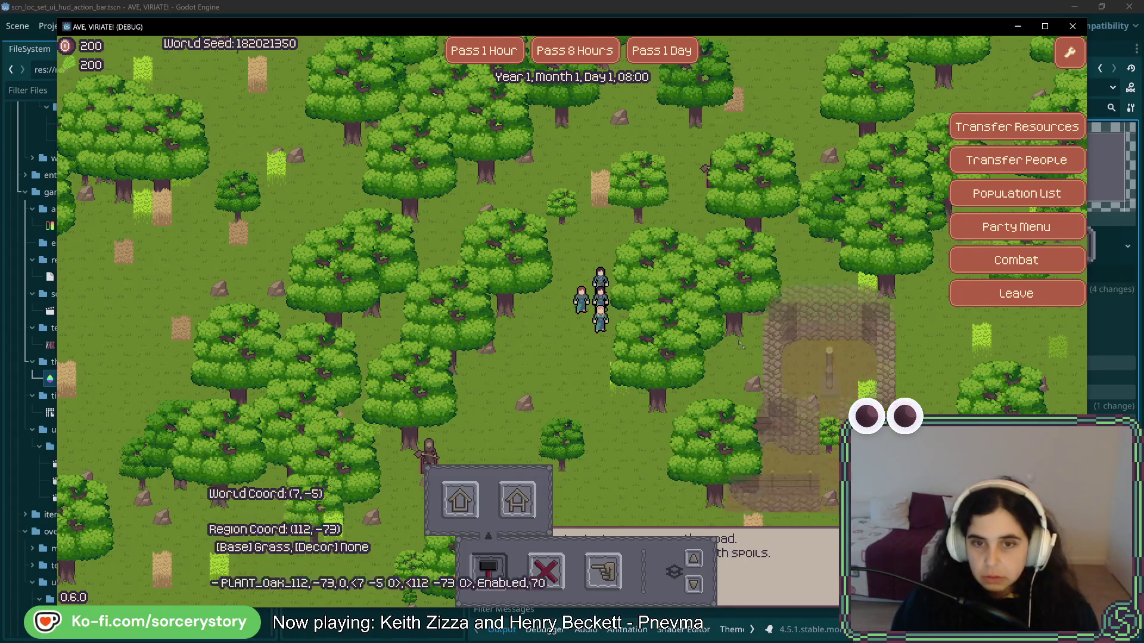
Step: Place the house foundation and assign the villagers to Woodcutter
left_click(847, 342)
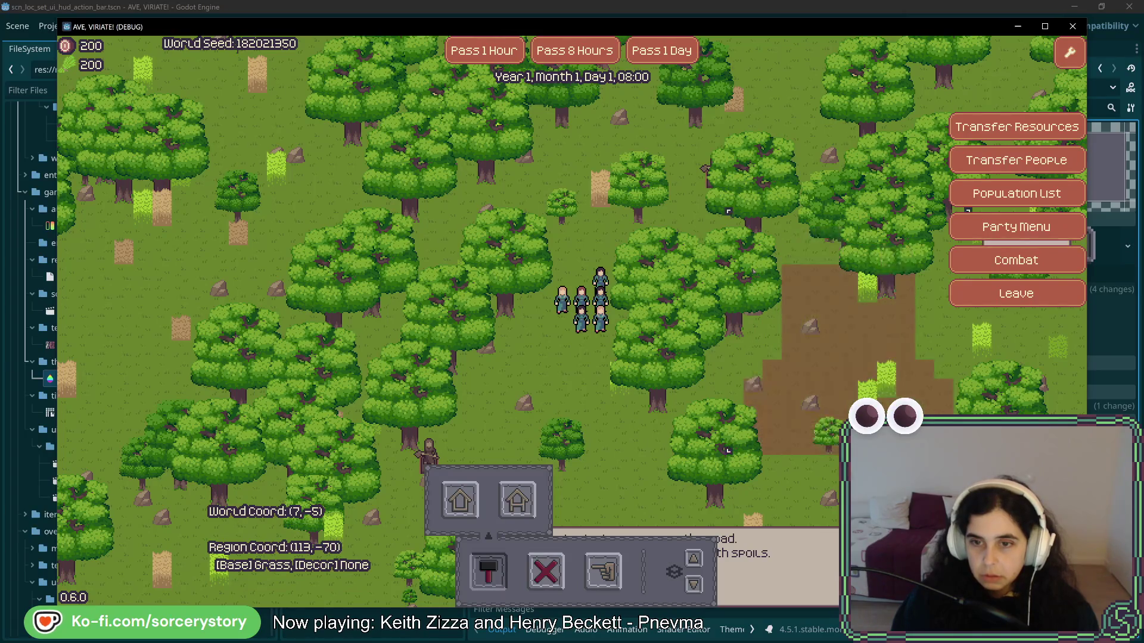
left_click(582, 301)
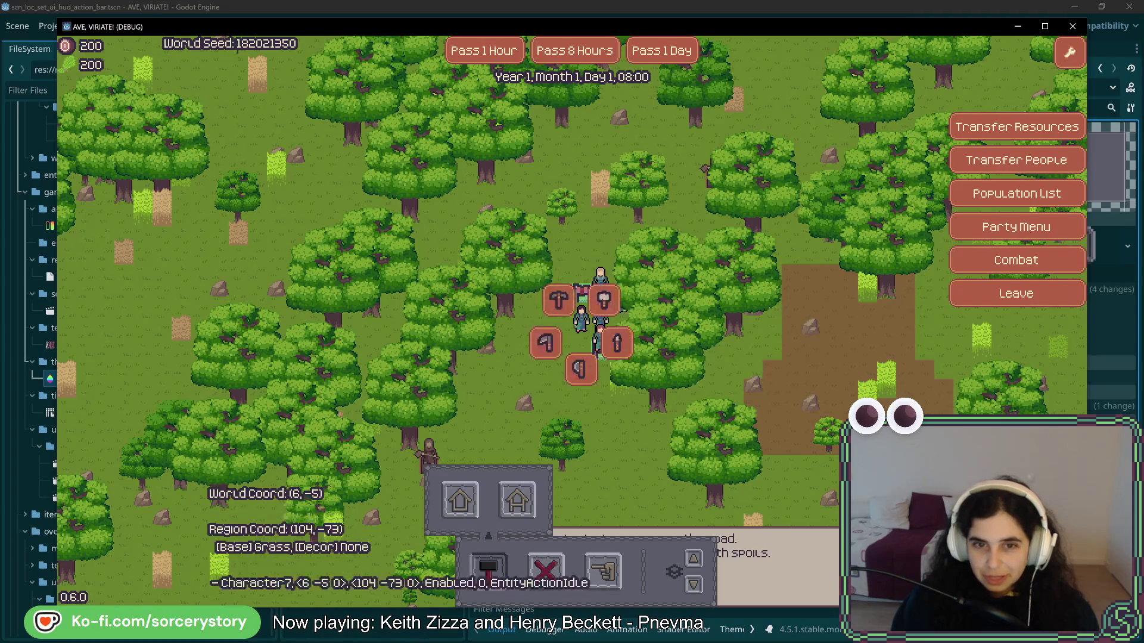
left_click(599, 369)
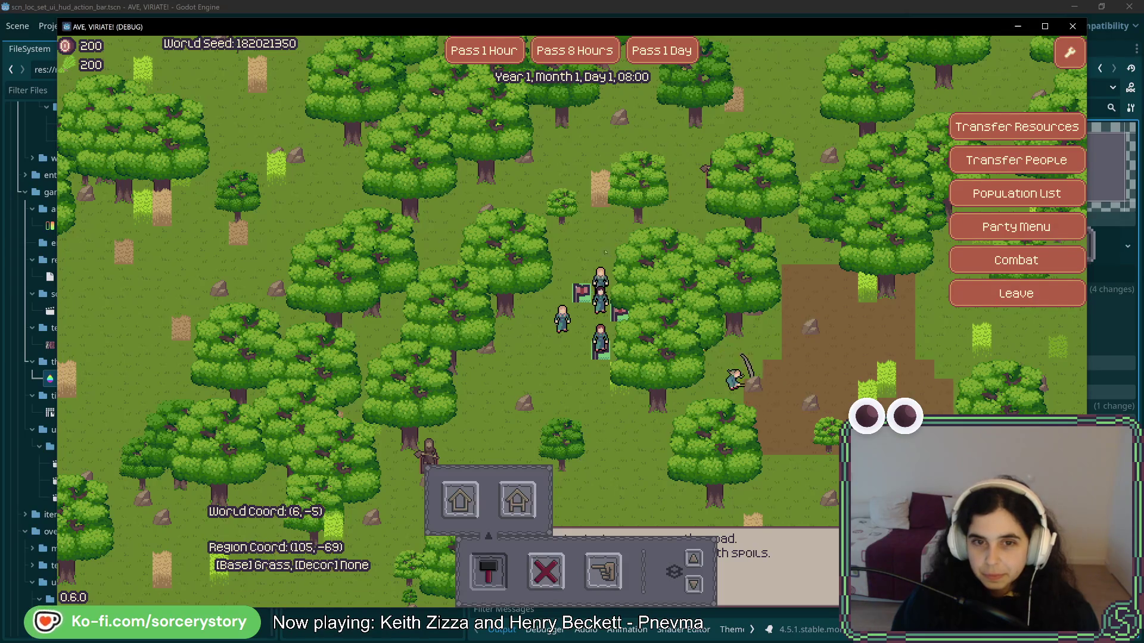
key("d")
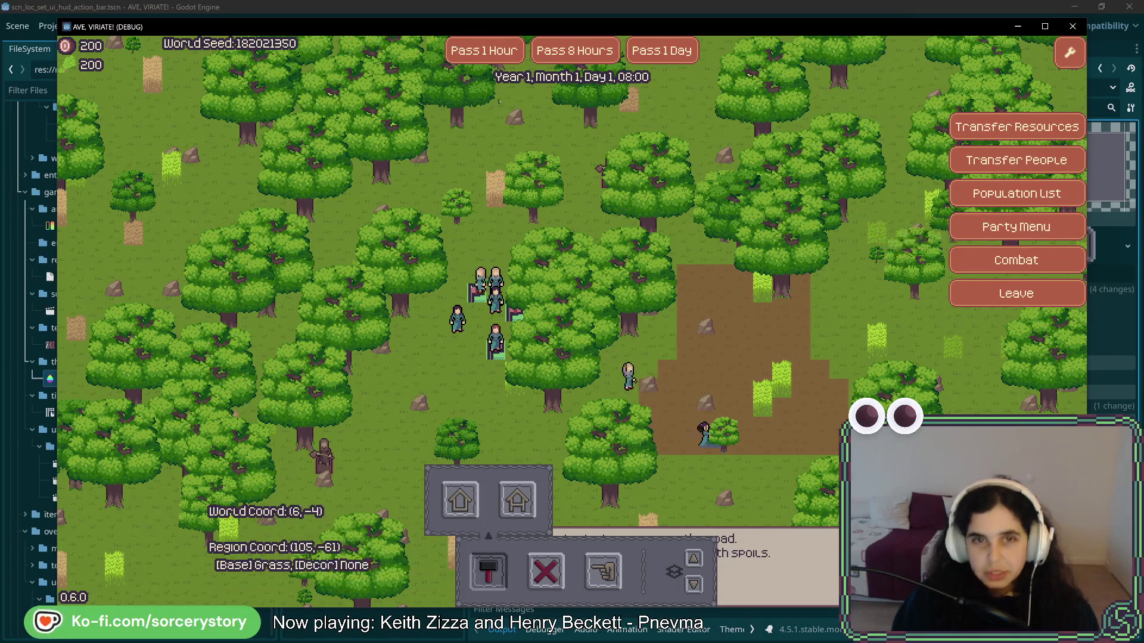
Step: Pass hours until Day 2, 07:00, then select the house blueprint to check construction
left_click(489, 57)
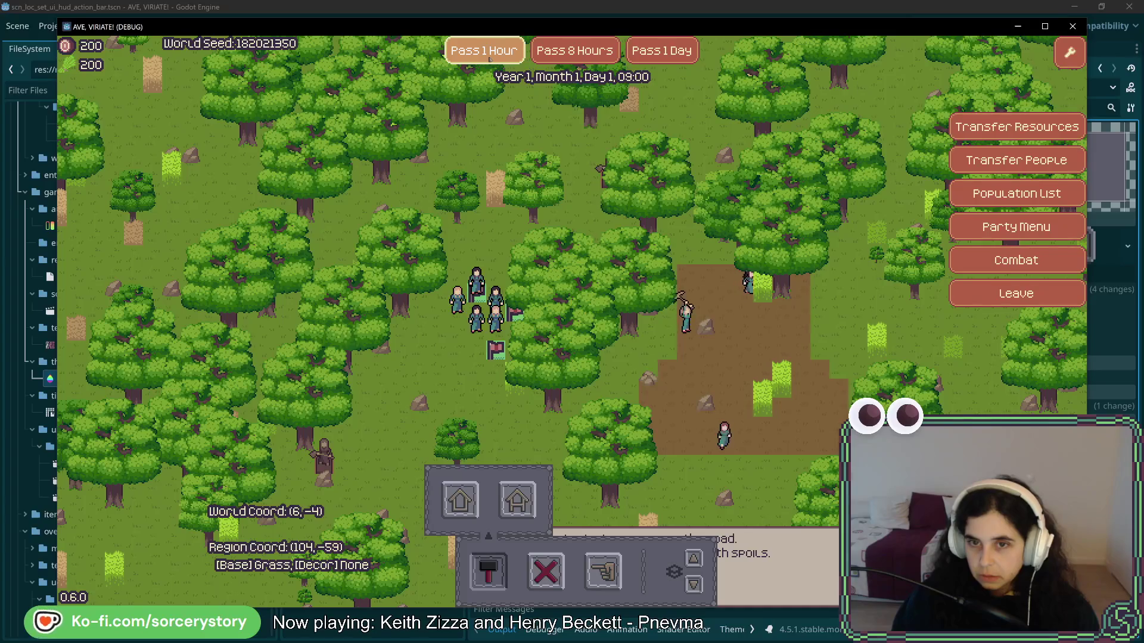
left_click(490, 59)
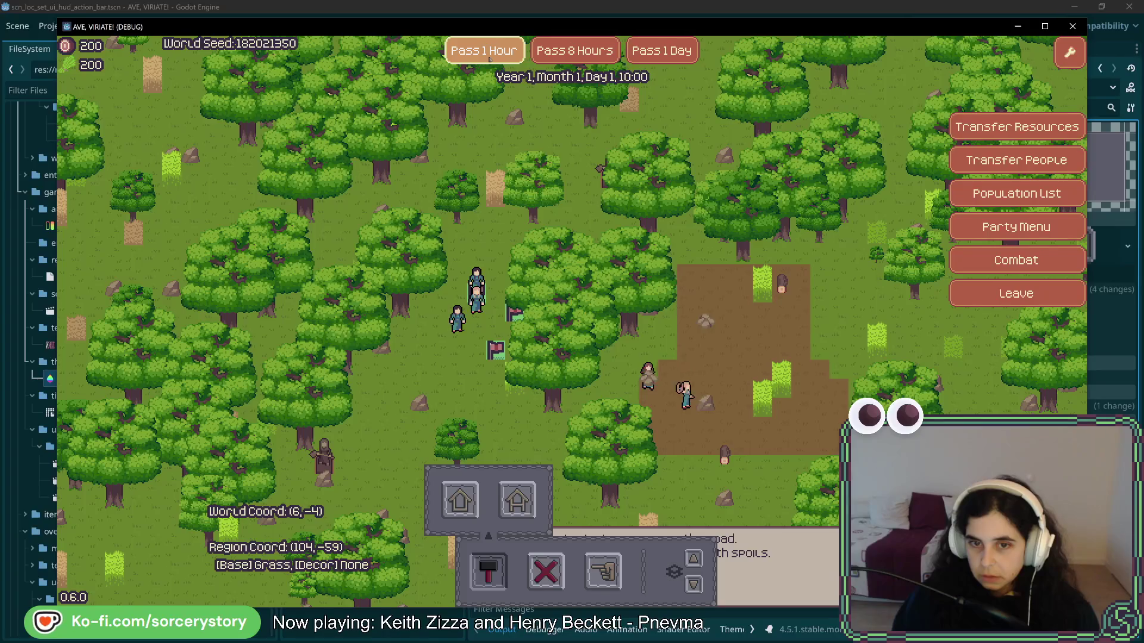
left_click(489, 58)
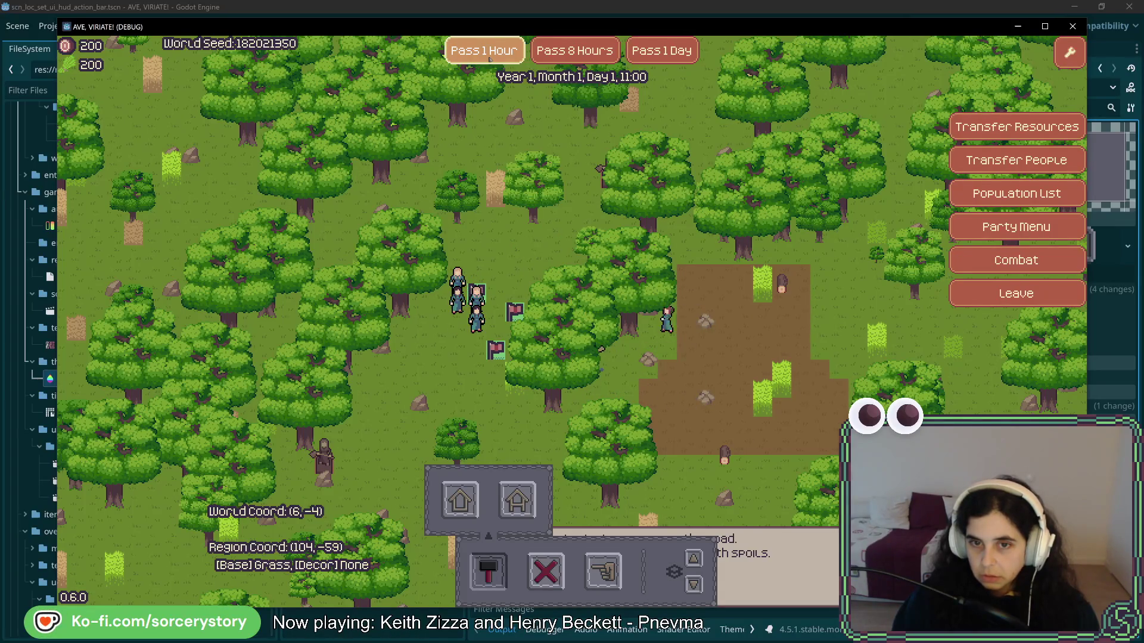
left_click(490, 59)
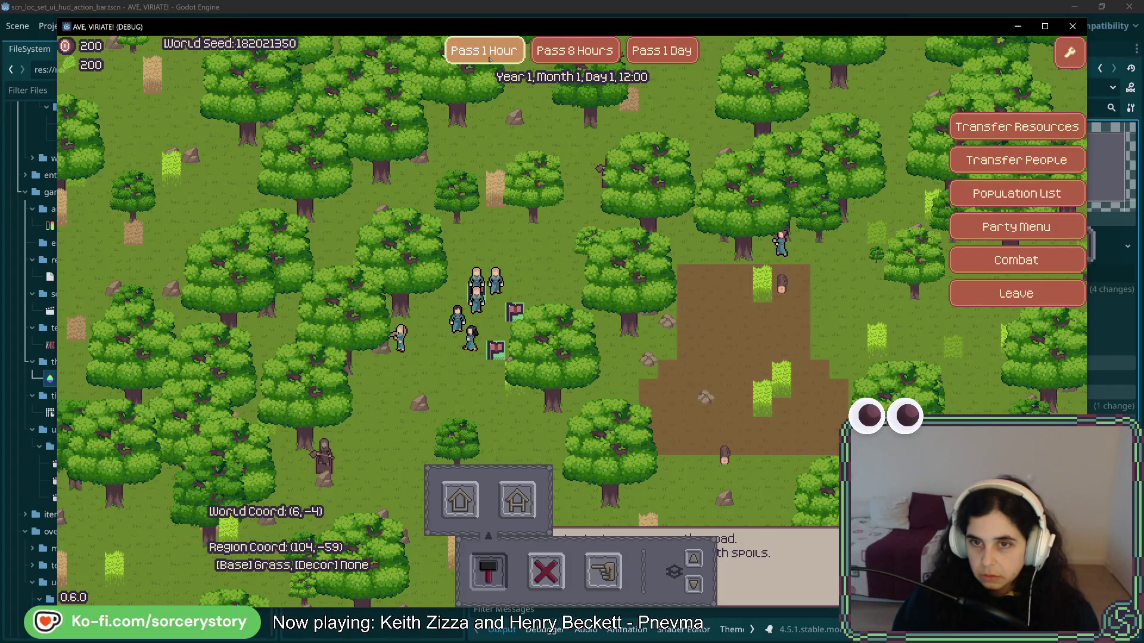
left_click(490, 59)
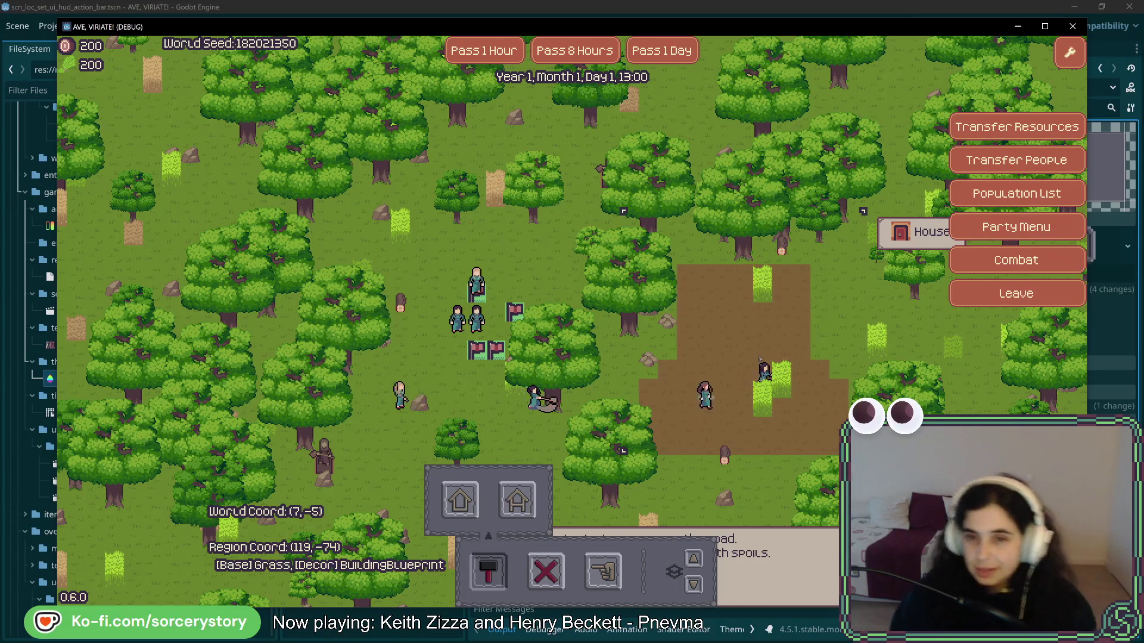
left_click(500, 52)
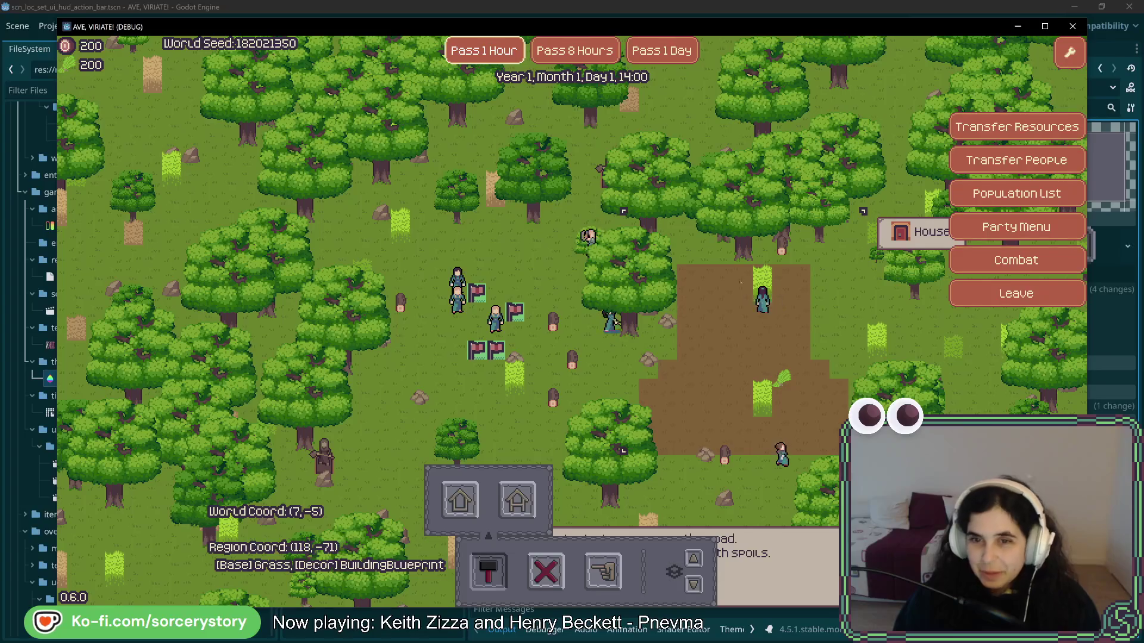
left_click(471, 55)
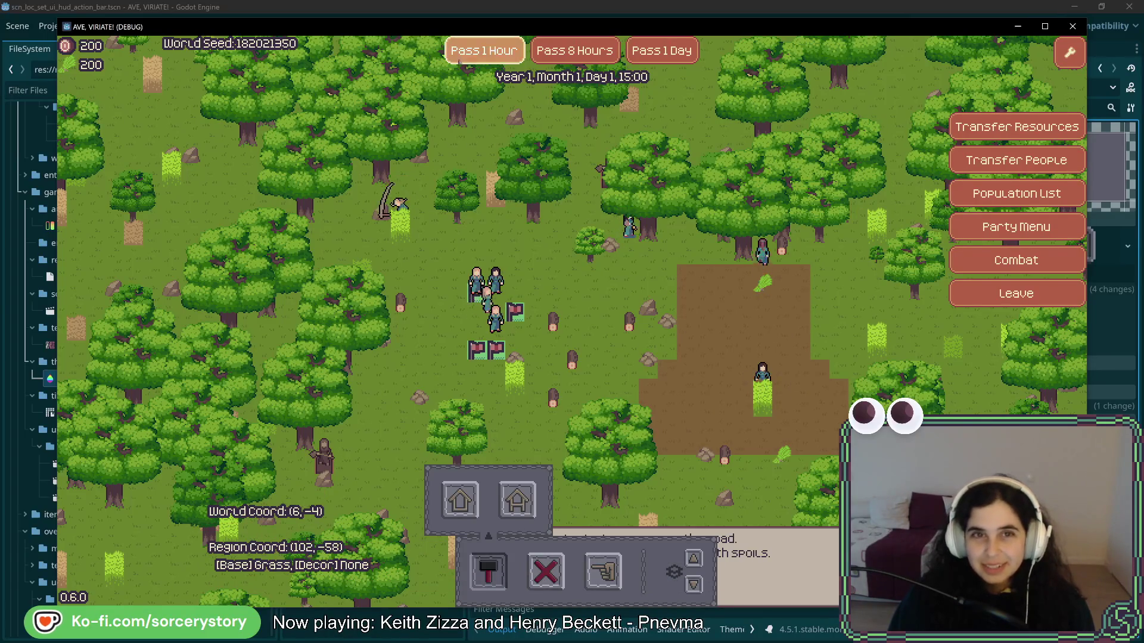
left_click(469, 53)
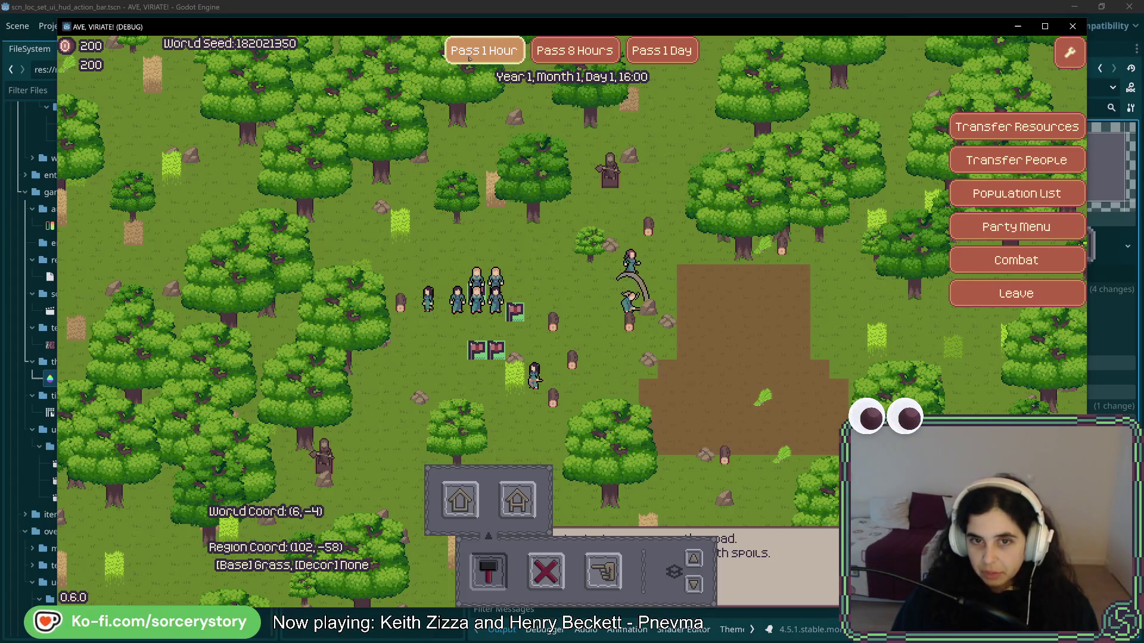
left_click(469, 58)
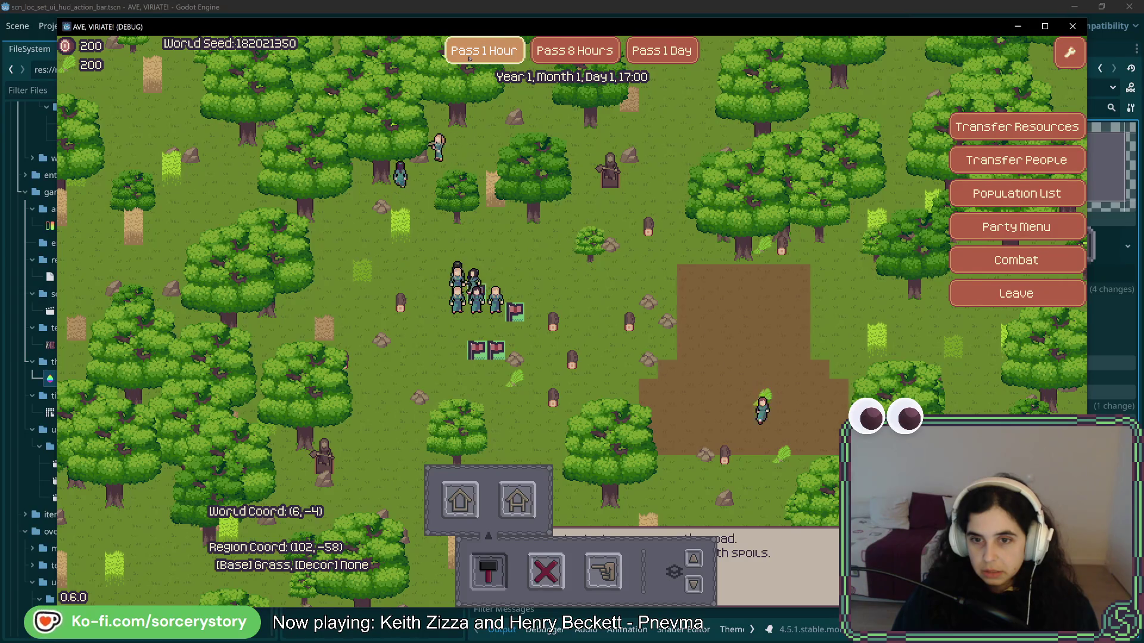
left_click(469, 57)
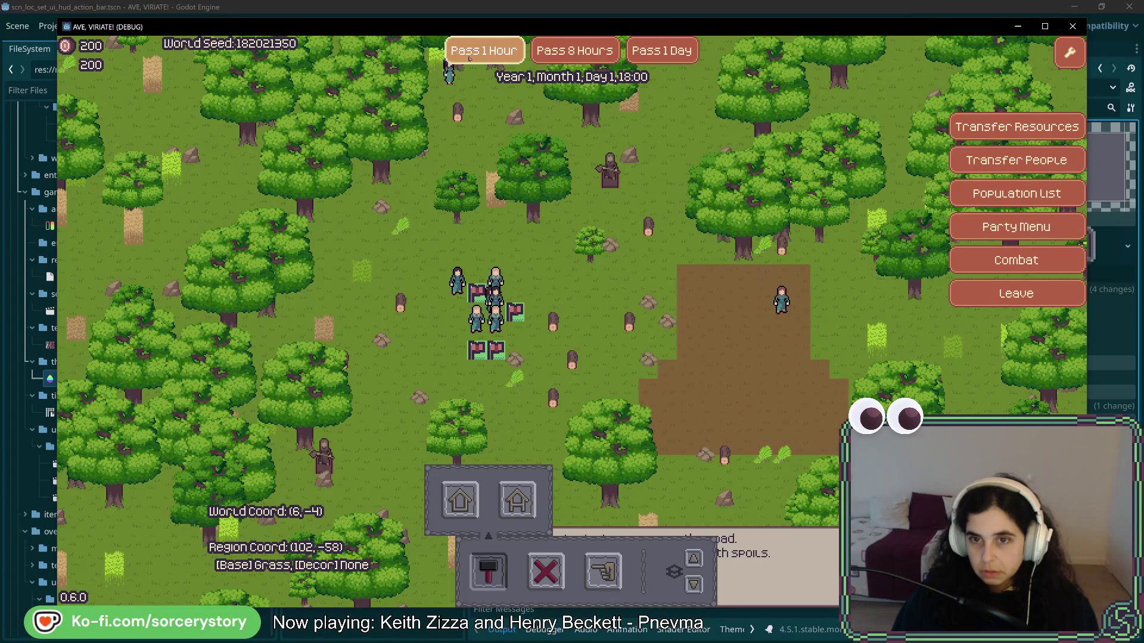
left_click(469, 58)
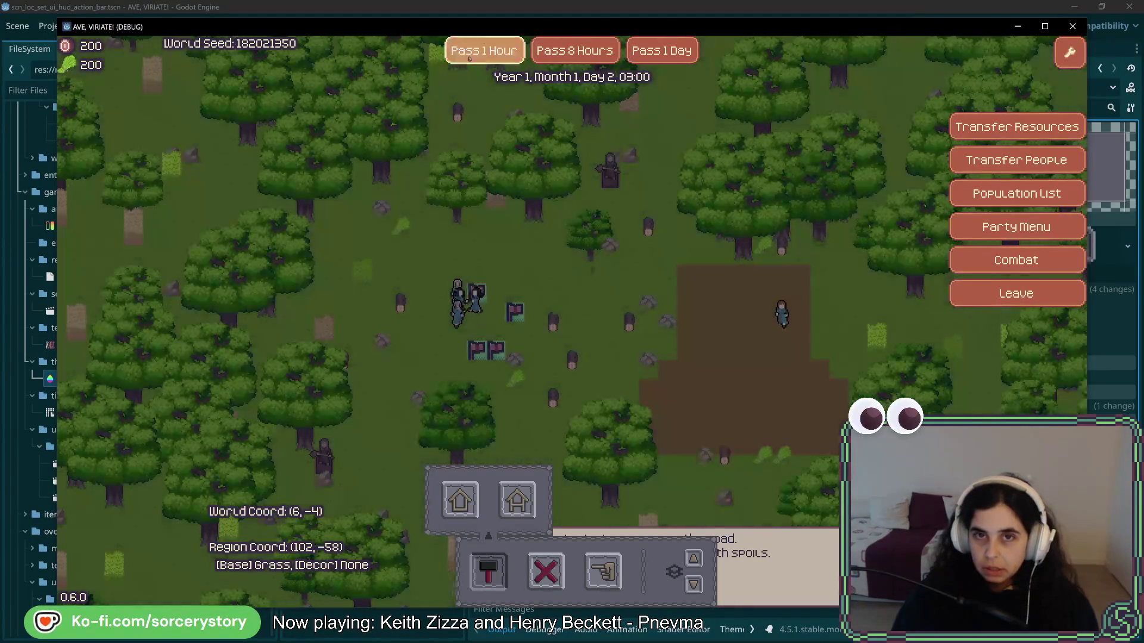
left_click(470, 58)
left_click(470, 58)
left_click(470, 58)
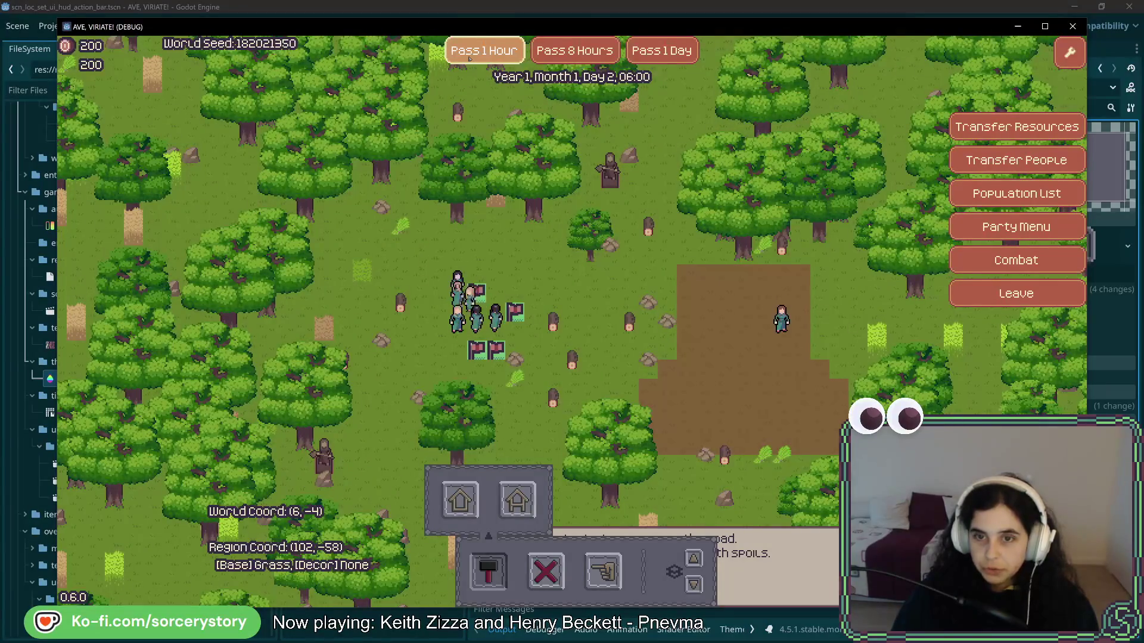
left_click(470, 58)
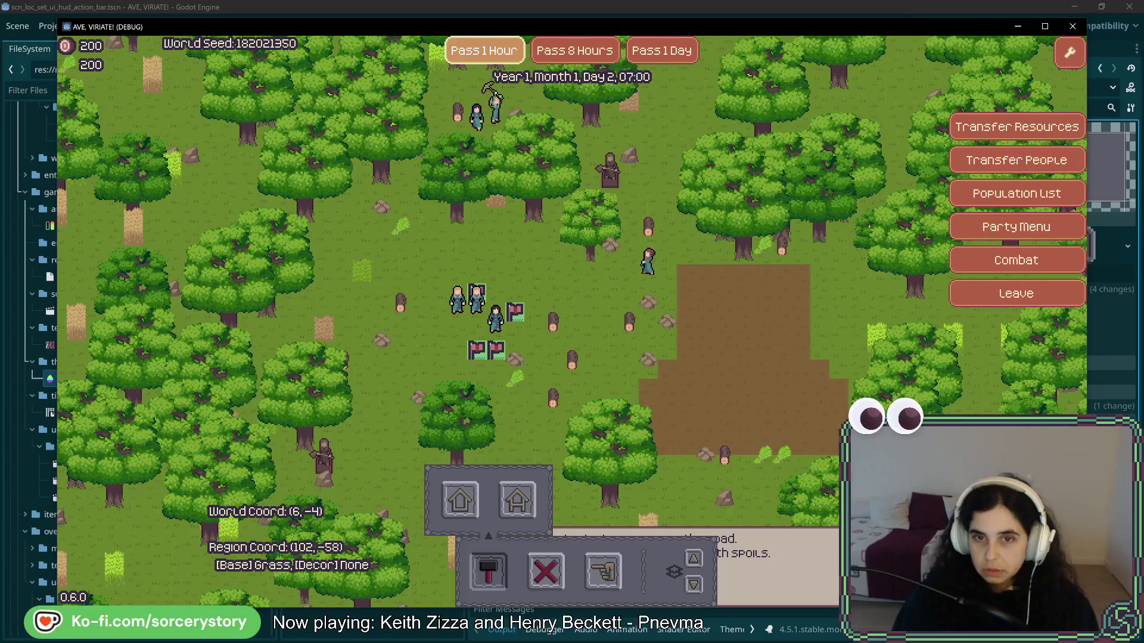
left_click(598, 358)
Step: Pan the map and pass two more hours so the house finishes at Day 2, 10:00
key("d")
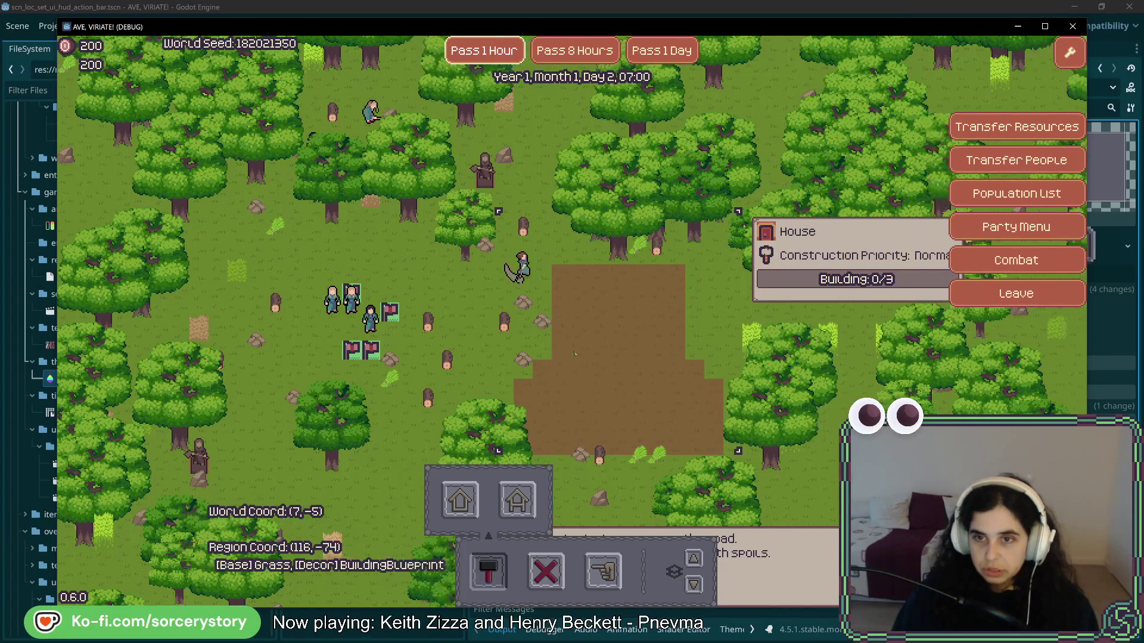
key("space")
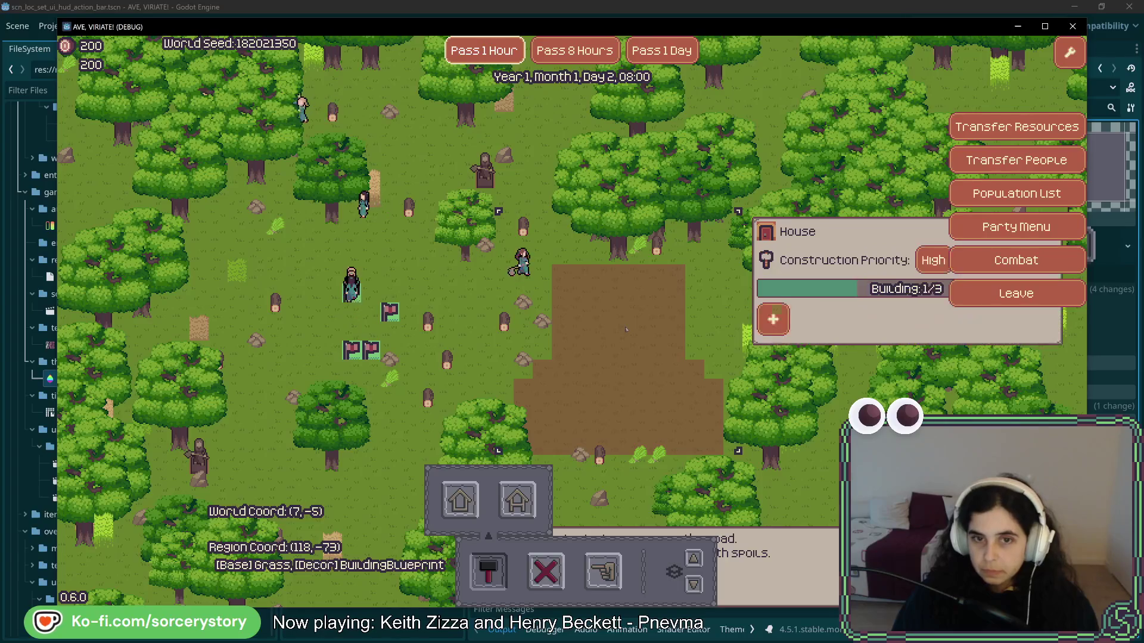
key("d")
left_click(465, 51)
left_click(466, 52)
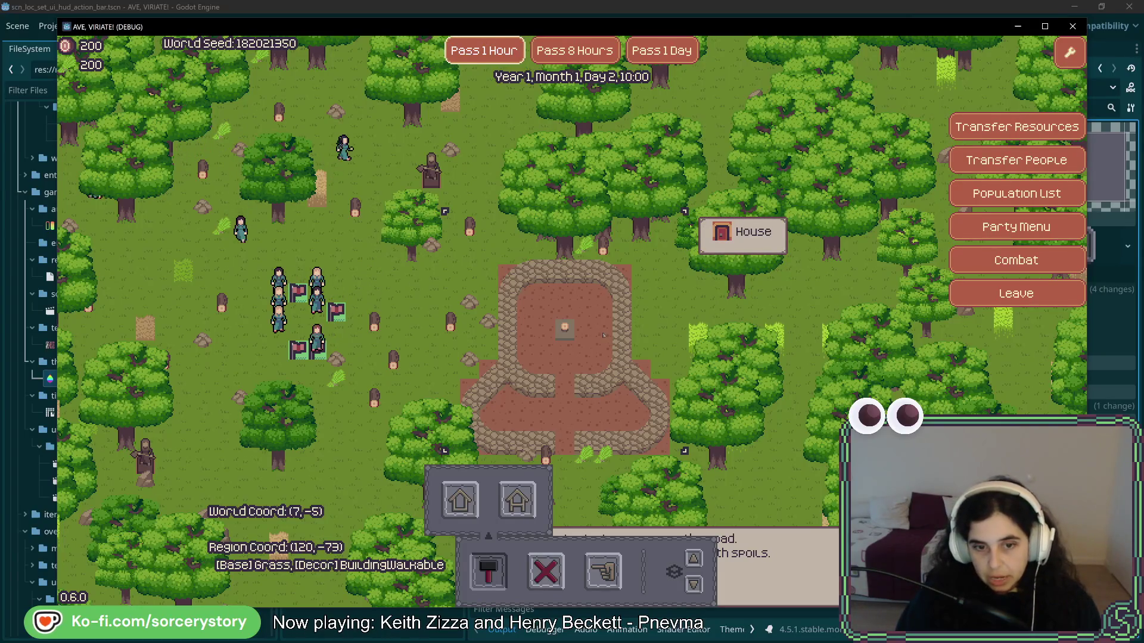
key("a")
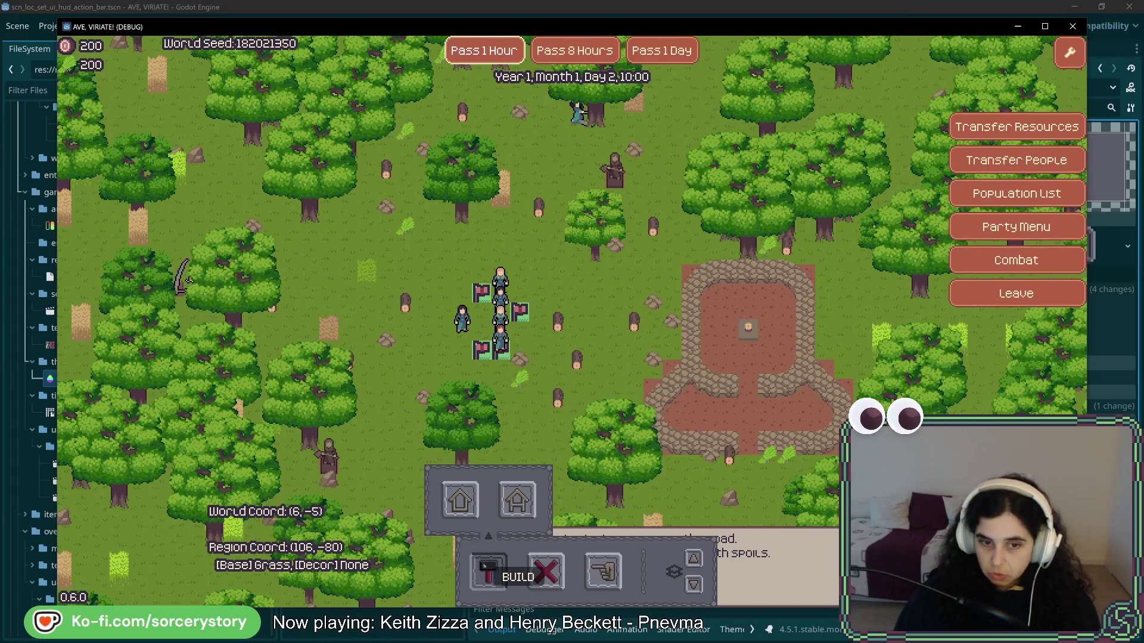
Step: Place a warehouse plot to the left of the villagers
left_click(516, 501)
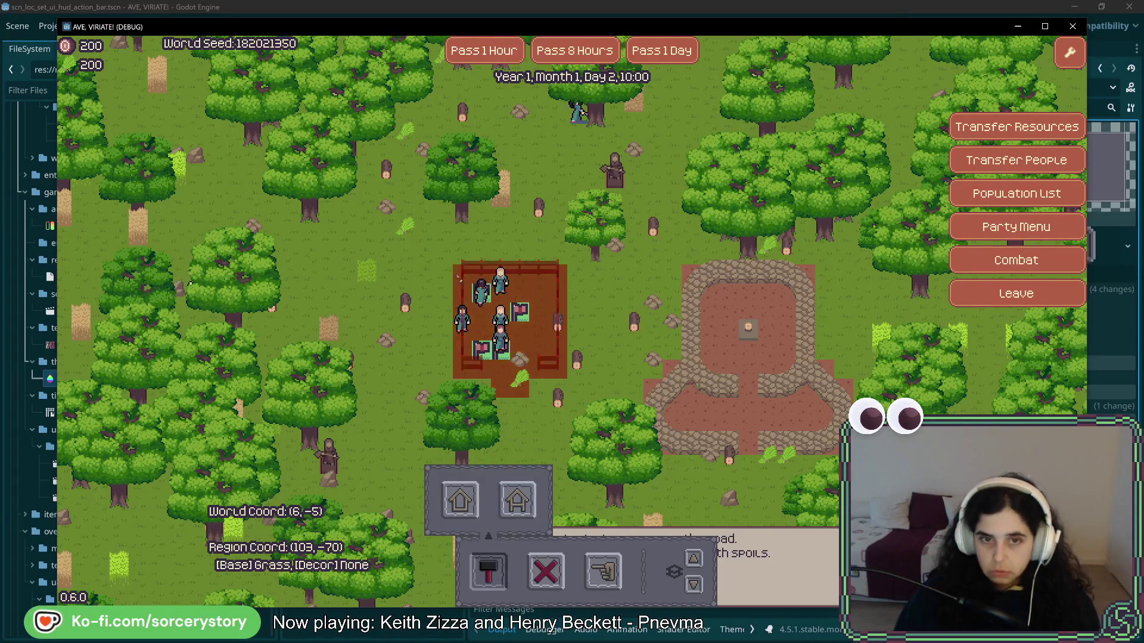
left_click(376, 262)
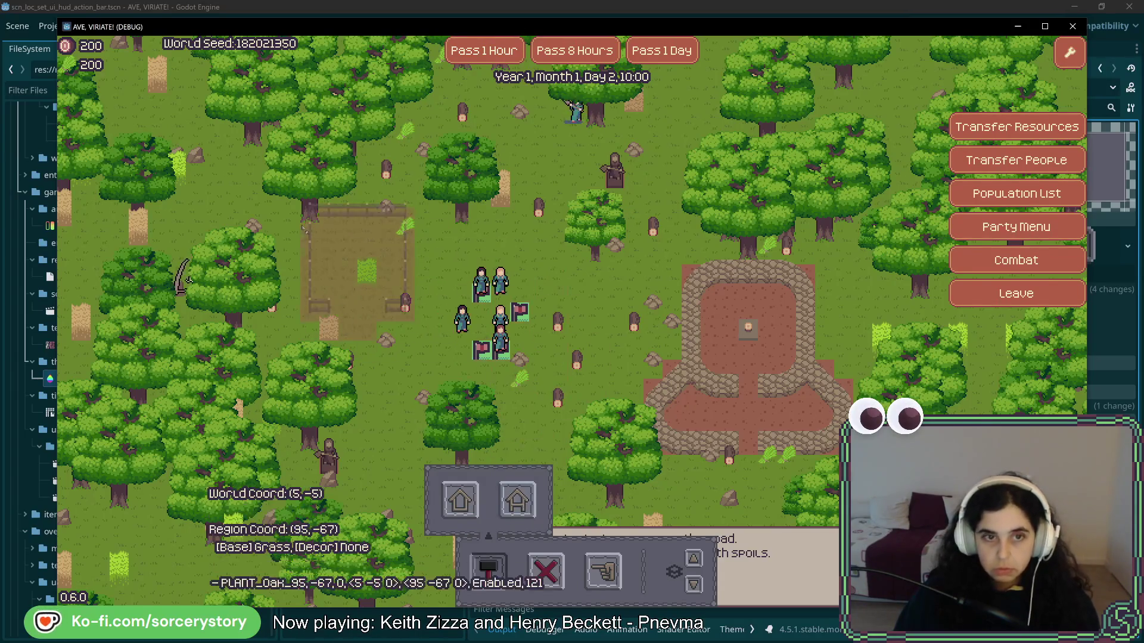
left_click(335, 222)
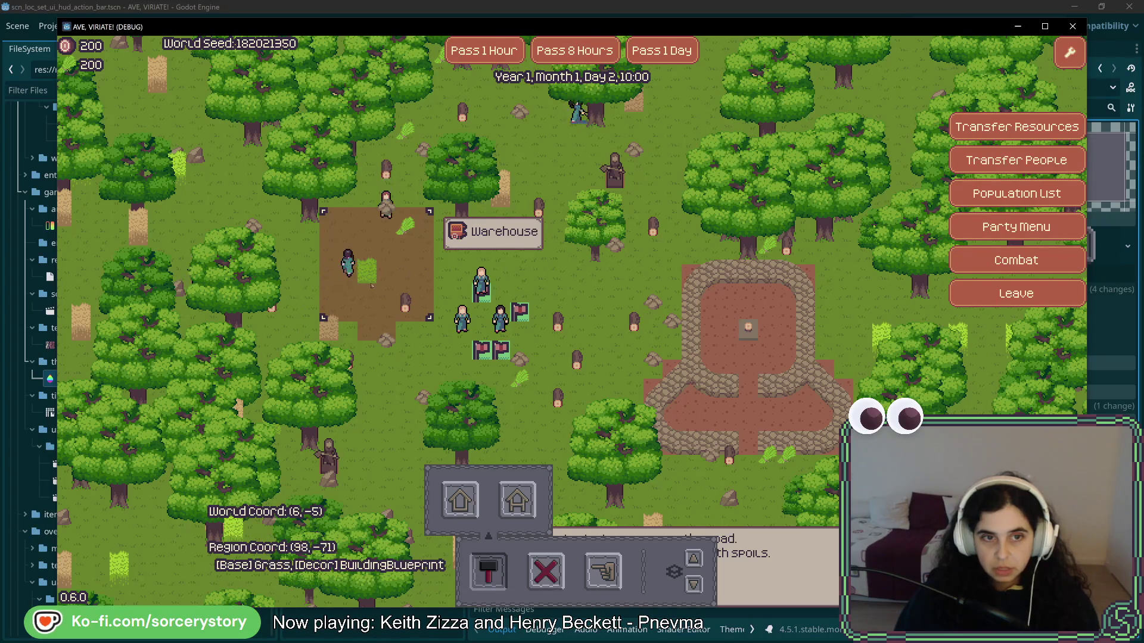
Step: Pass several hours and open the warehouse panel as construction reaches 4/10
left_click(489, 60)
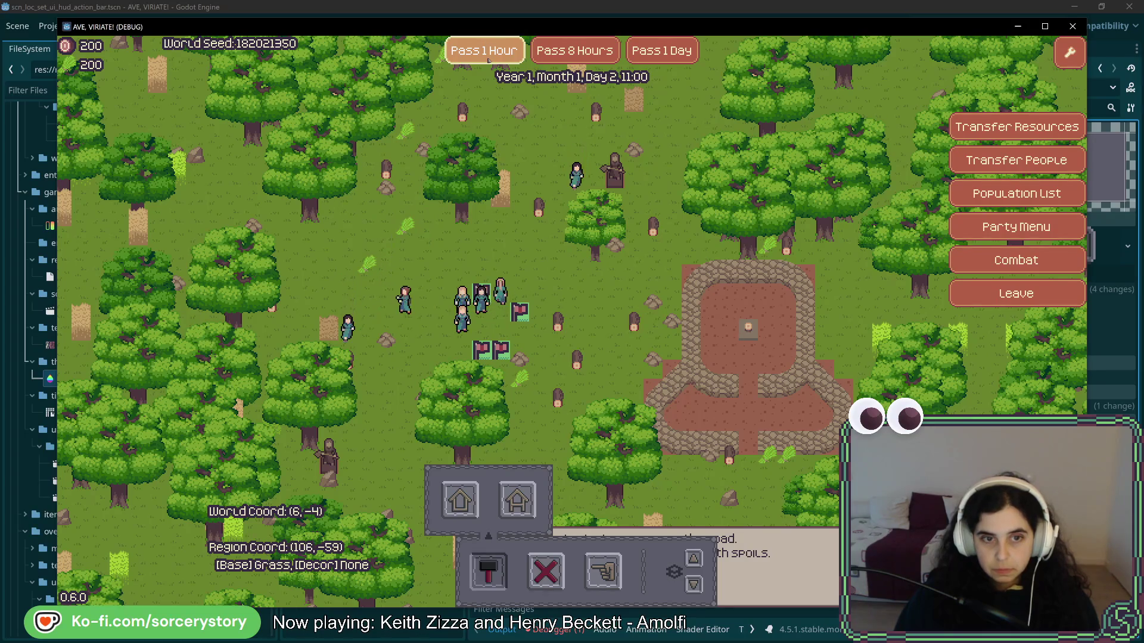
left_click(488, 60)
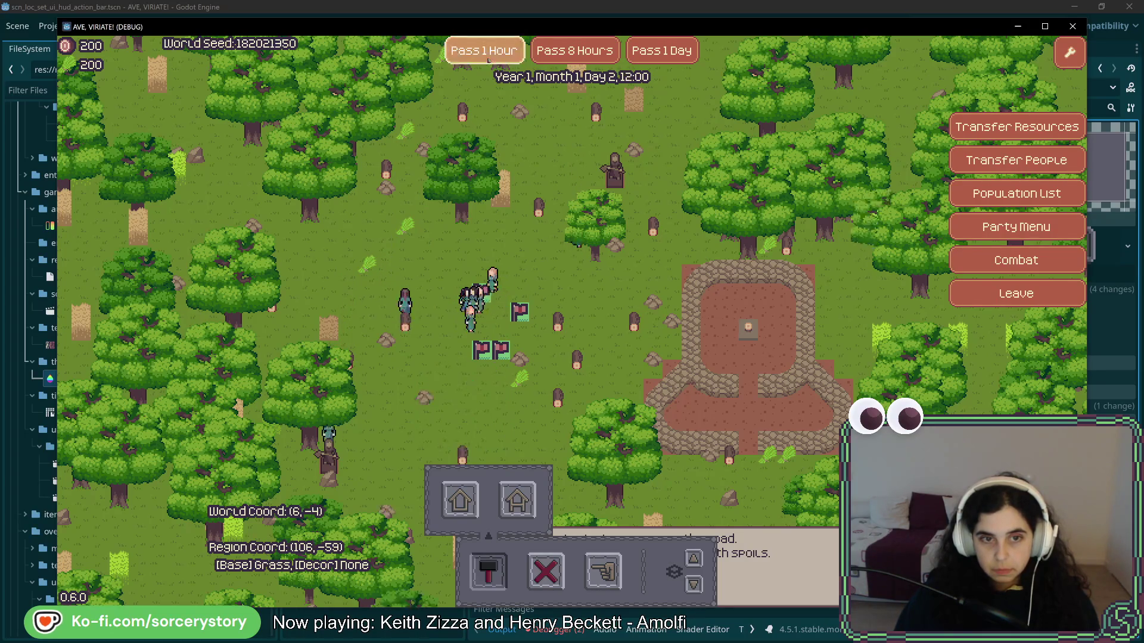
left_click(426, 223)
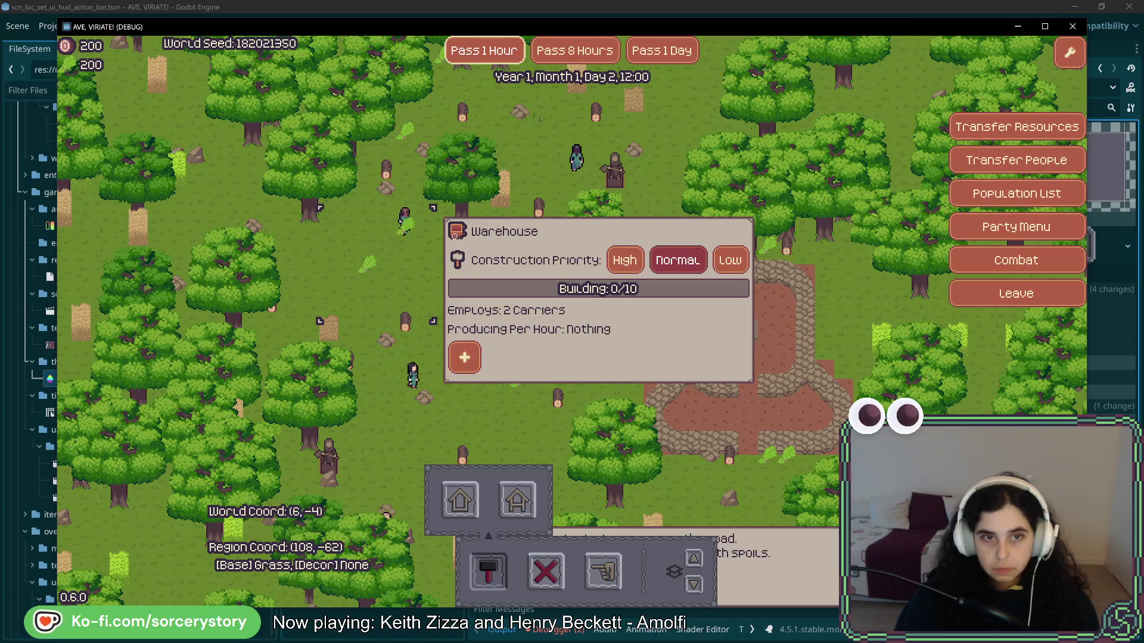
left_click(484, 53)
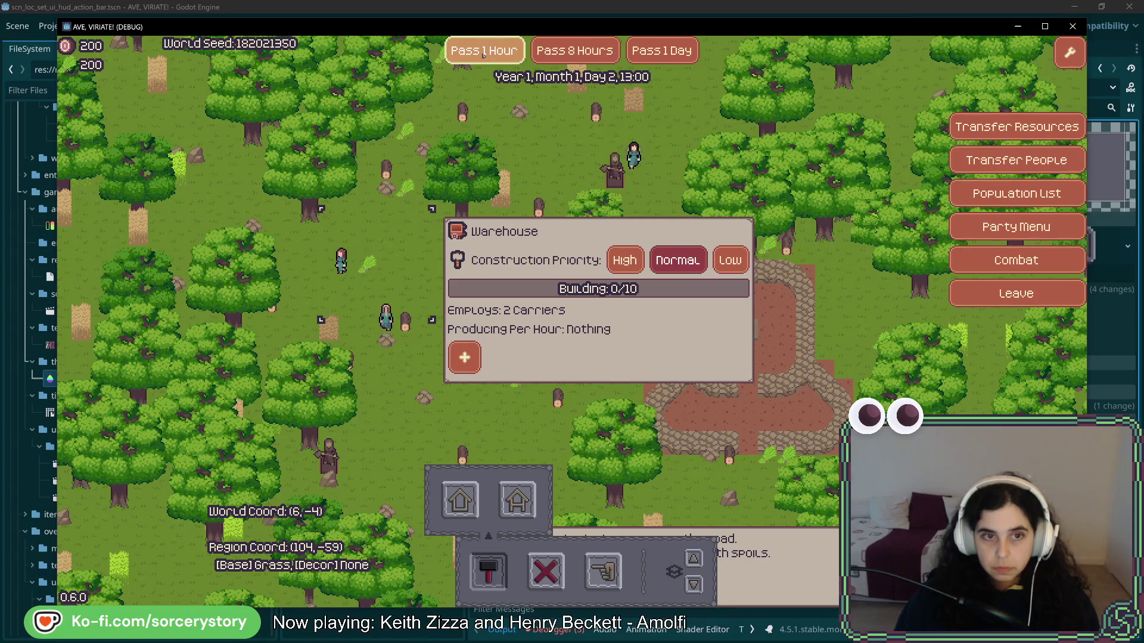
left_click(483, 53)
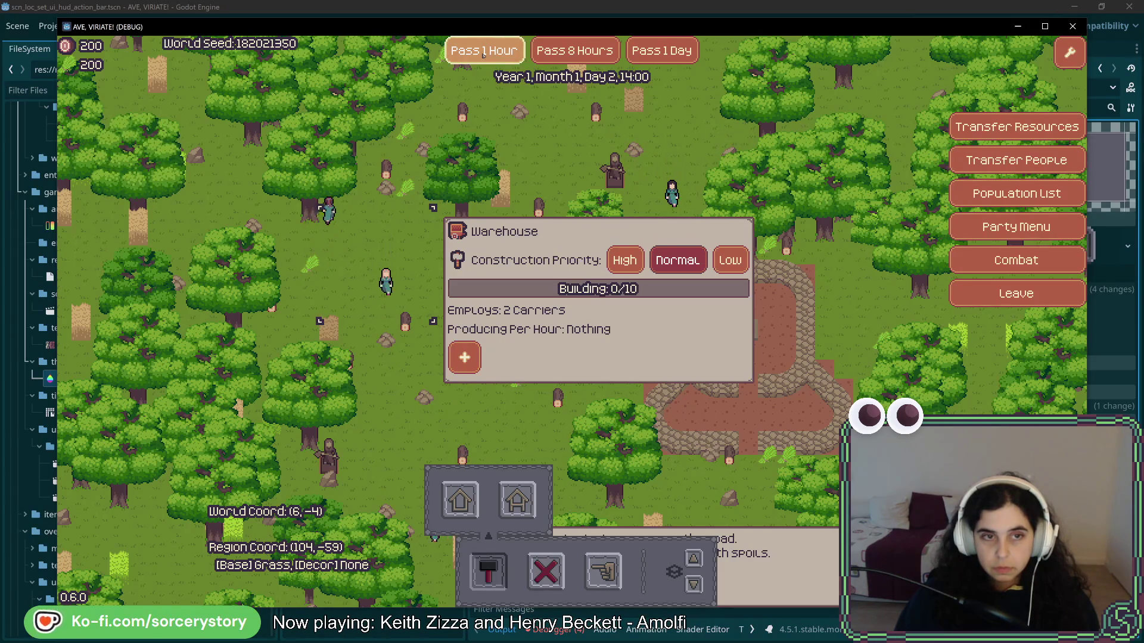
left_click(483, 52)
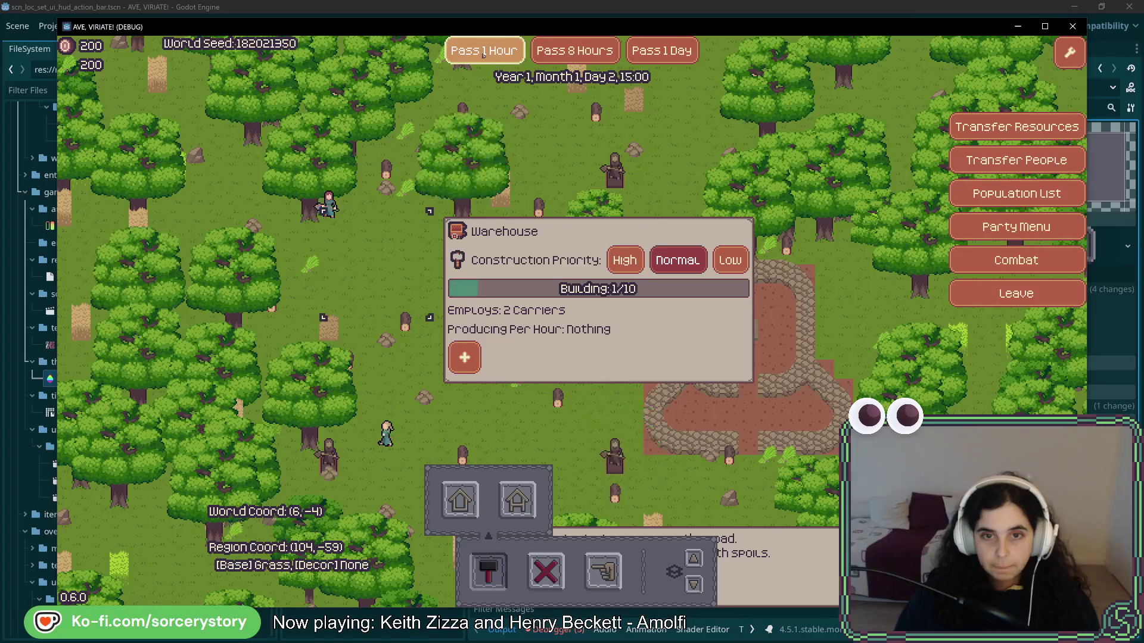
left_click(484, 53)
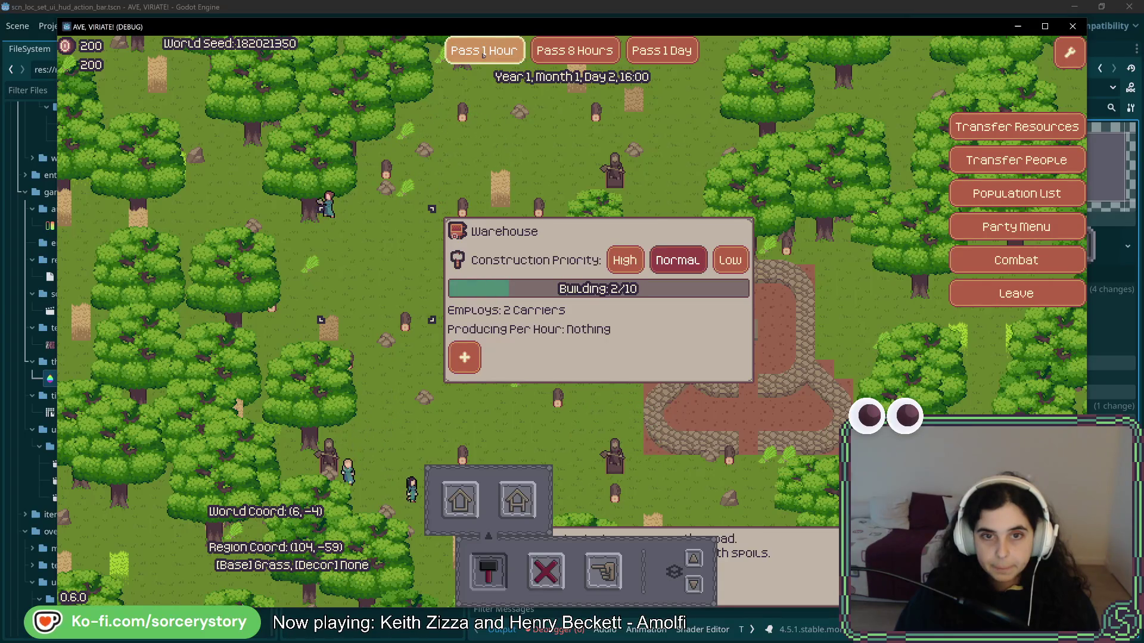
left_click(484, 53)
left_click(484, 53)
left_click(483, 52)
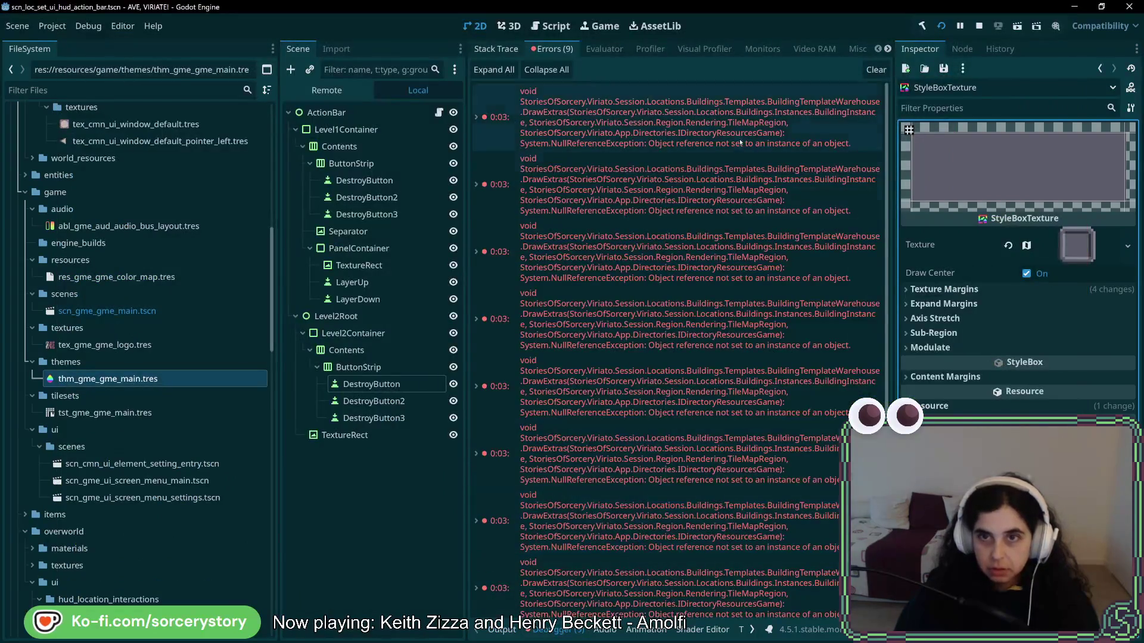
Step: Read the top NullReferenceException in the Errors tab, then bring the game window back to the front
mouse_move(741, 142)
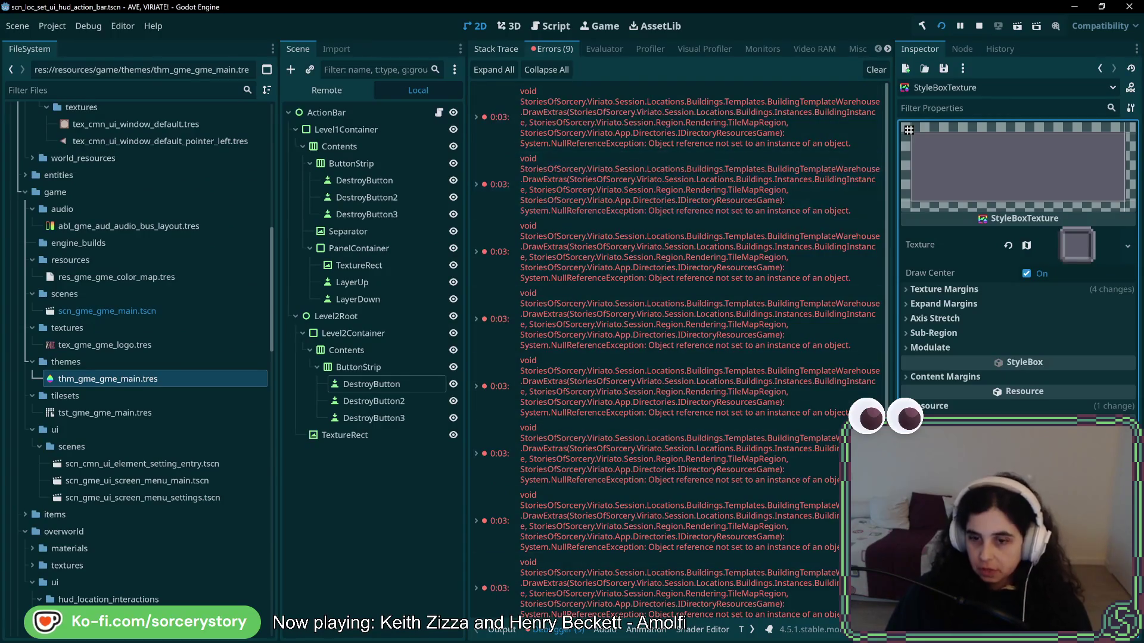
key("shift+F12")
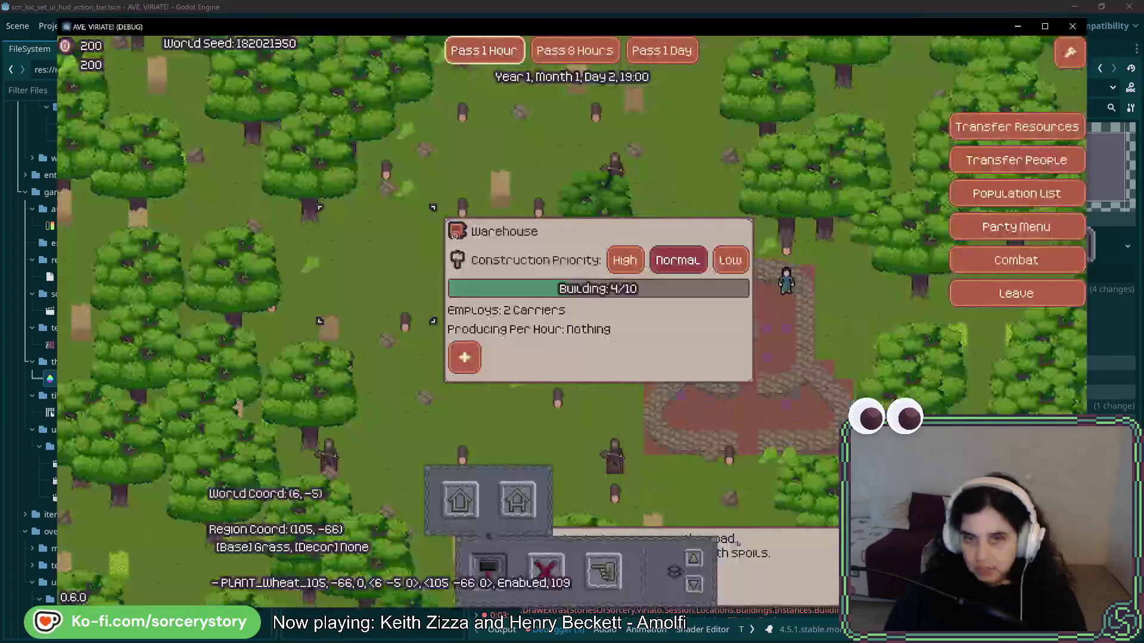
Step: Pass hours repeatedly until the clock reaches Day 3, 12:00
left_click(481, 52)
left_click(482, 52)
left_click(481, 52)
left_click(481, 52)
left_click(482, 52)
left_click(480, 52)
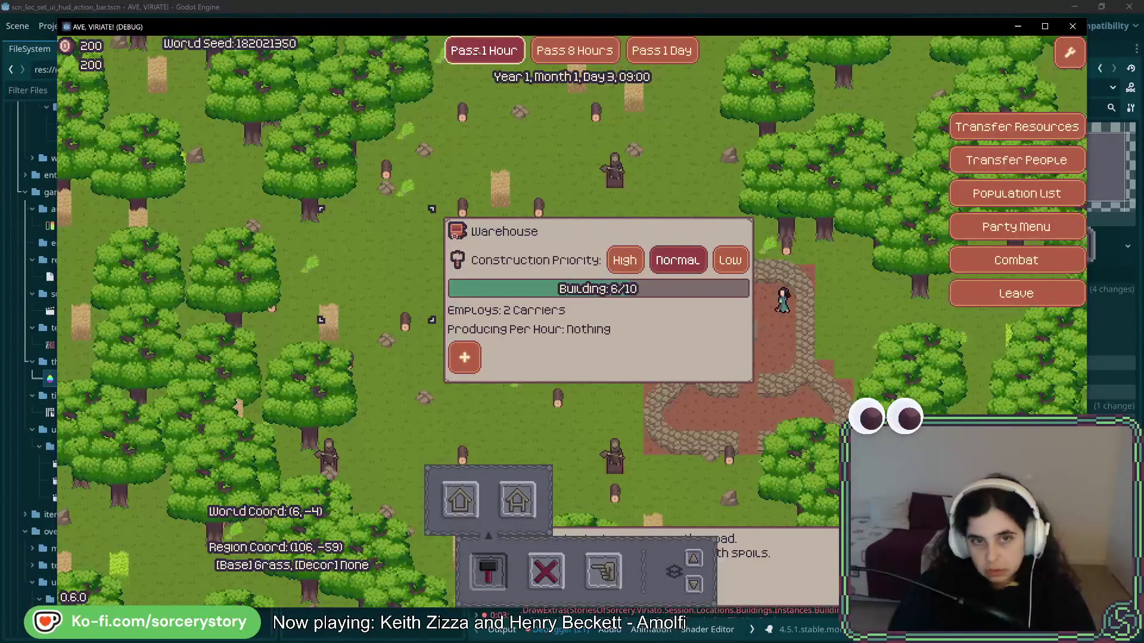
left_click(480, 52)
left_click(480, 52)
left_click(480, 52)
left_click(480, 52)
left_click(479, 52)
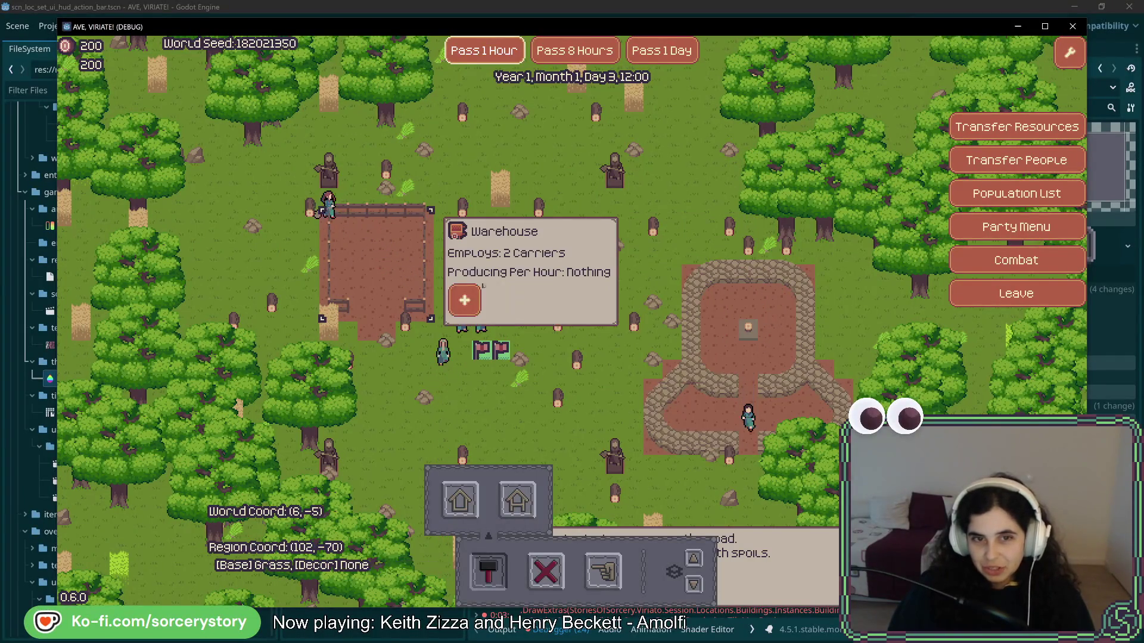
Step: Pan the camera north over the forest and back, then switch to the browser's Blender screenshot
key("w")
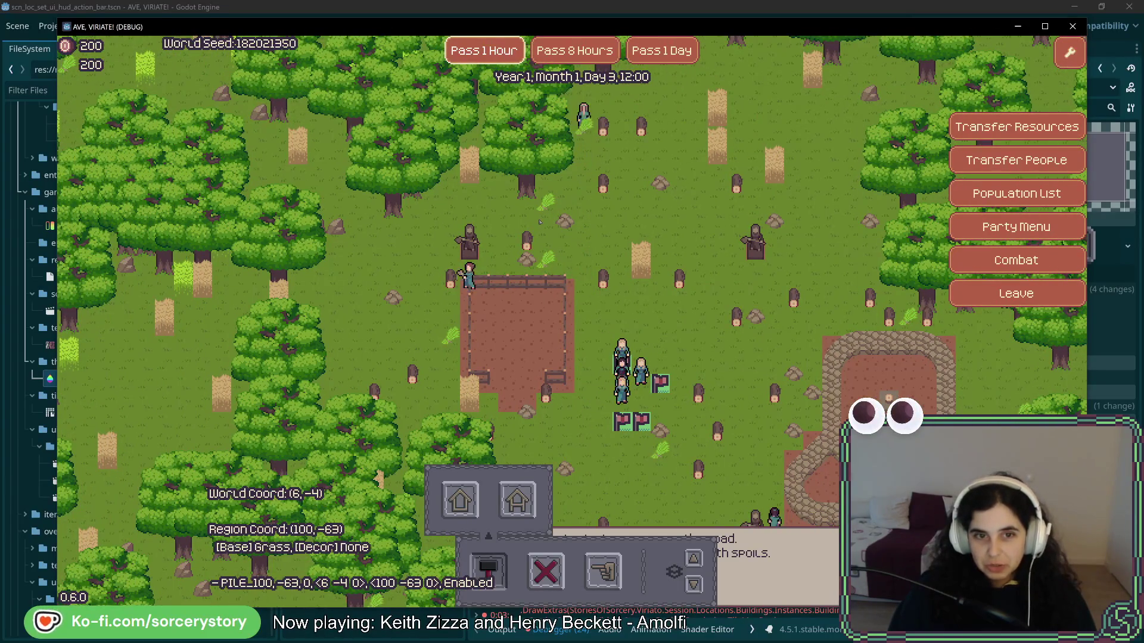
key("w")
key("w")
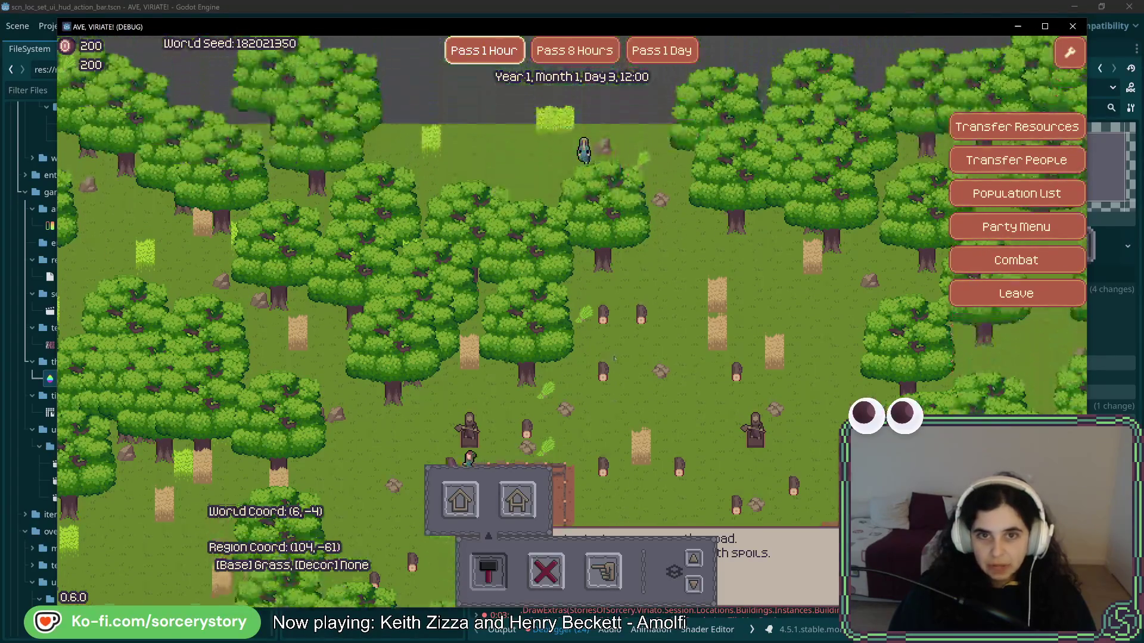
key("w")
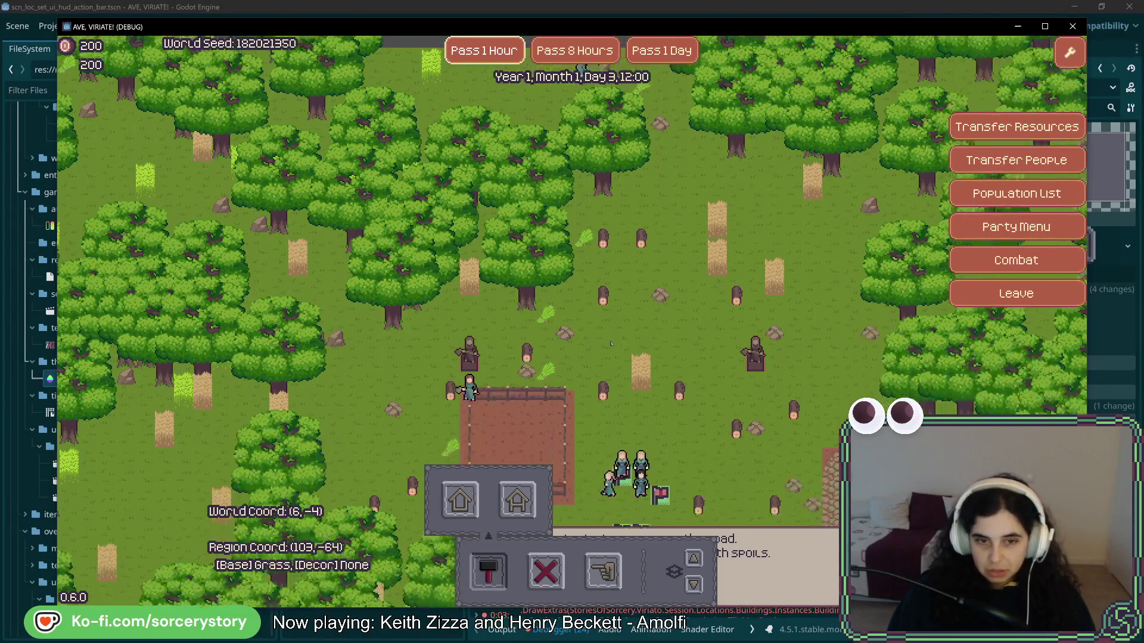
key("s")
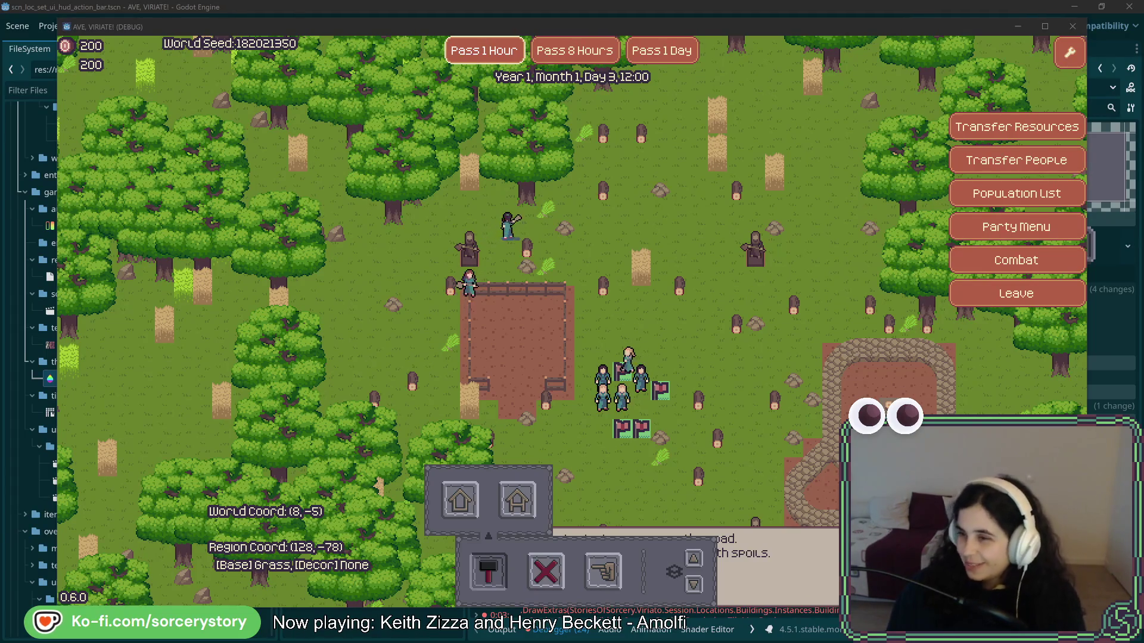
key("alt+Tab")
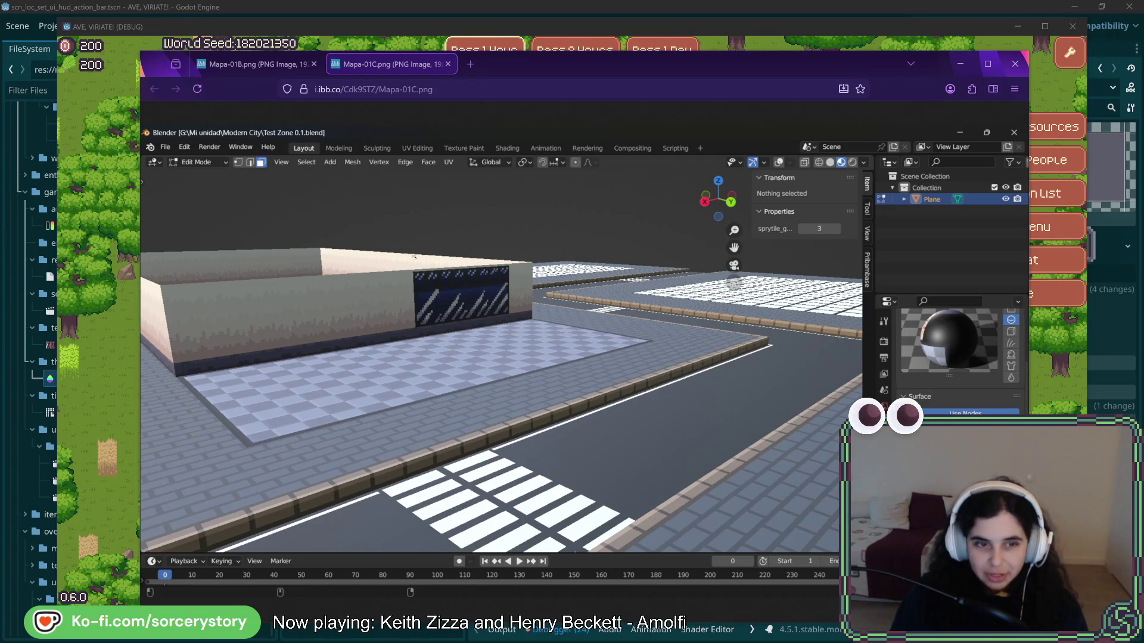
Step: Look through the second Blender map image, return to Mapa-01C.png, then leave the browser
left_click(274, 70)
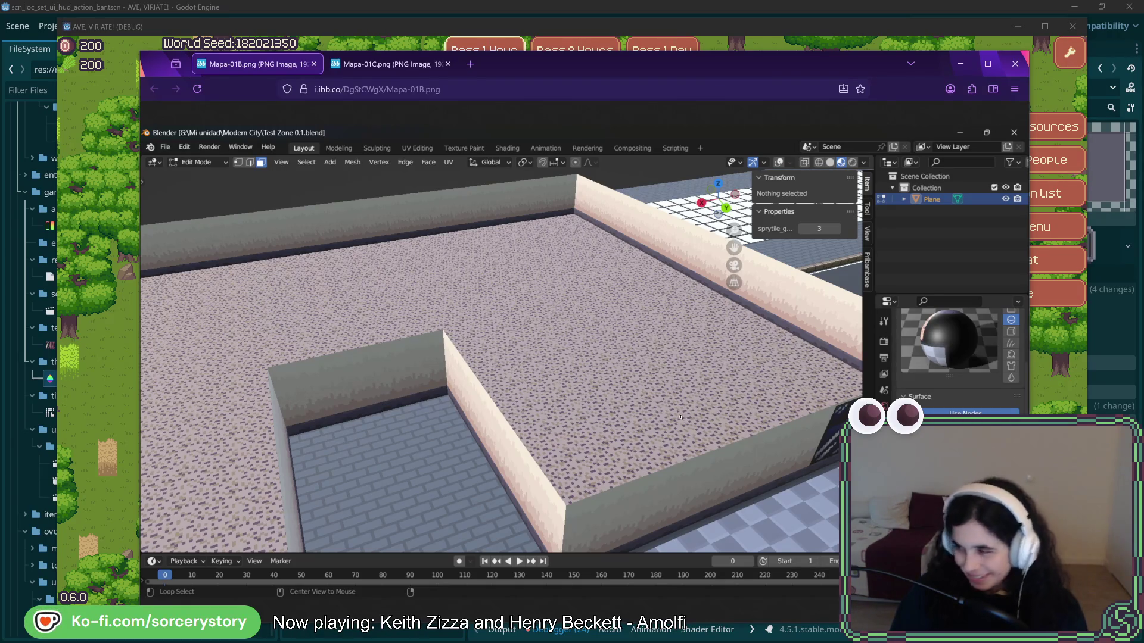
left_click(387, 63)
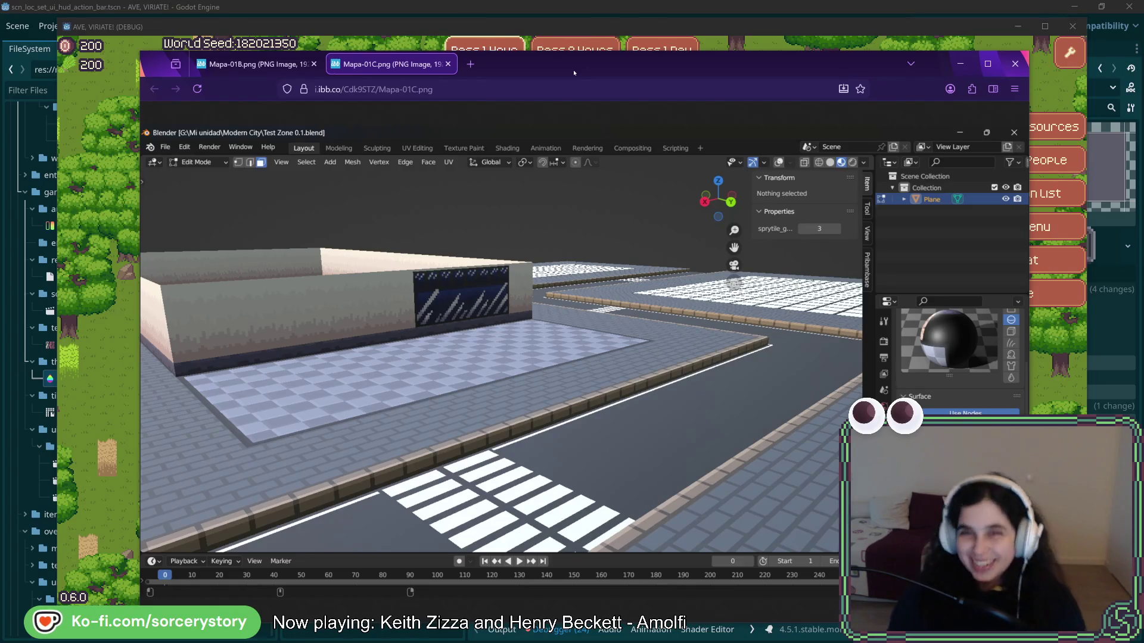
key("alt+Tab")
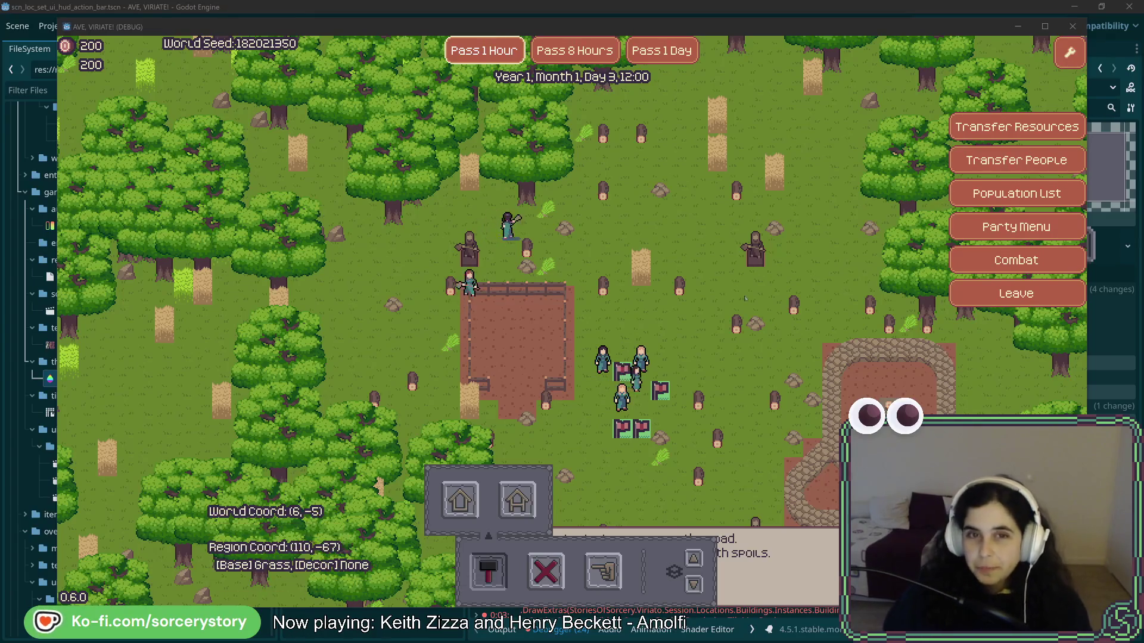
Step: View the game's buildings one layer up from the action bar, then return to the Godot editor
mouse_move(569, 292)
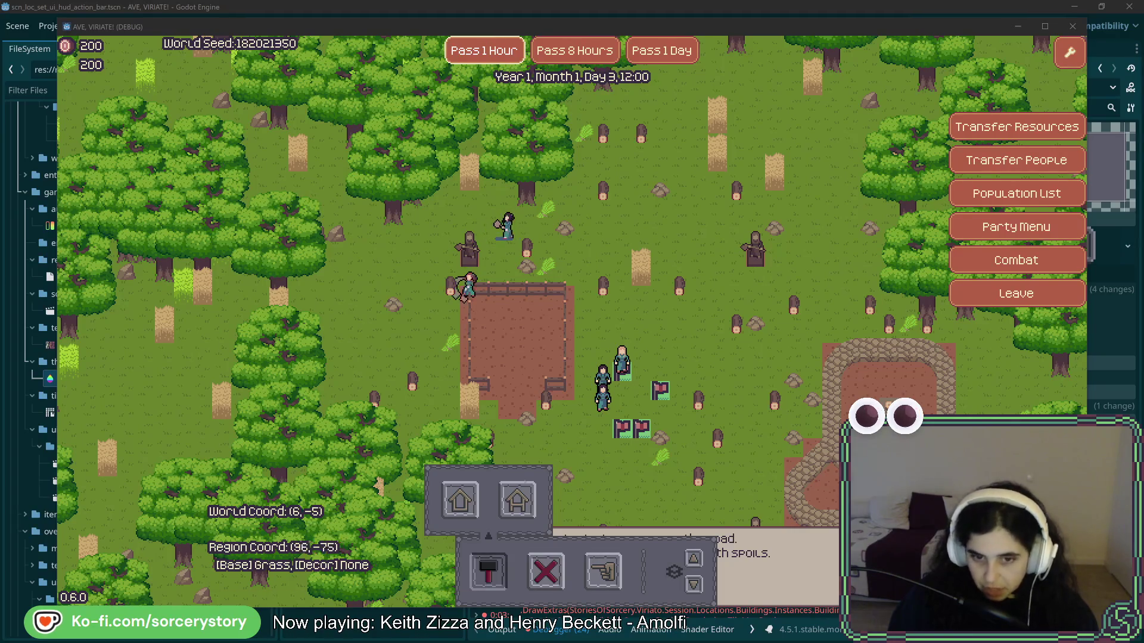
left_click(694, 559)
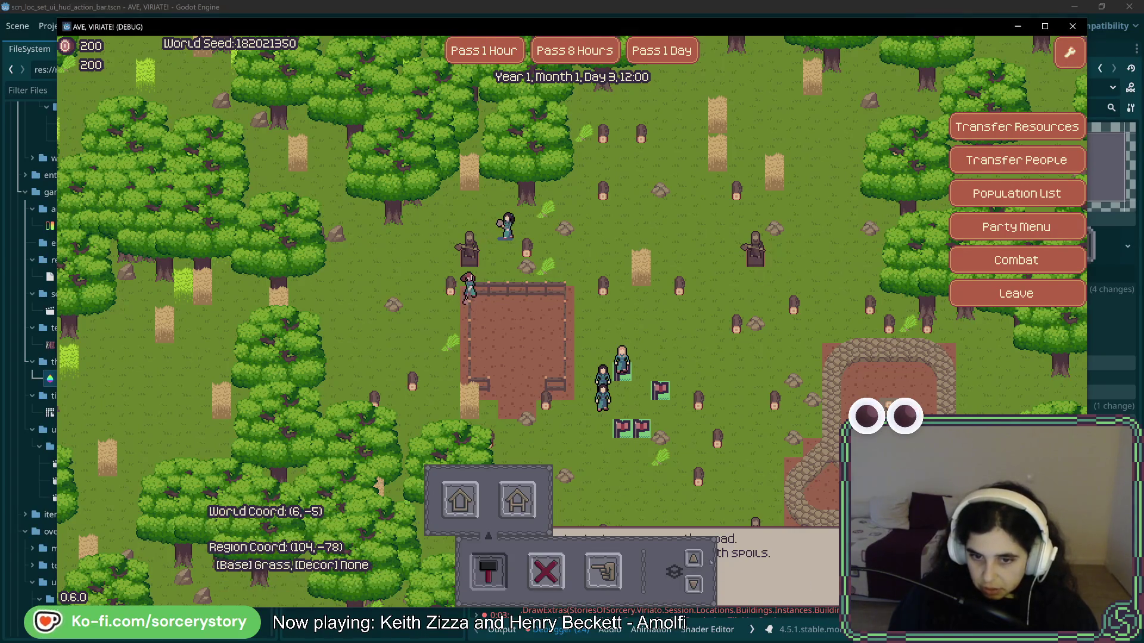
left_click(694, 558)
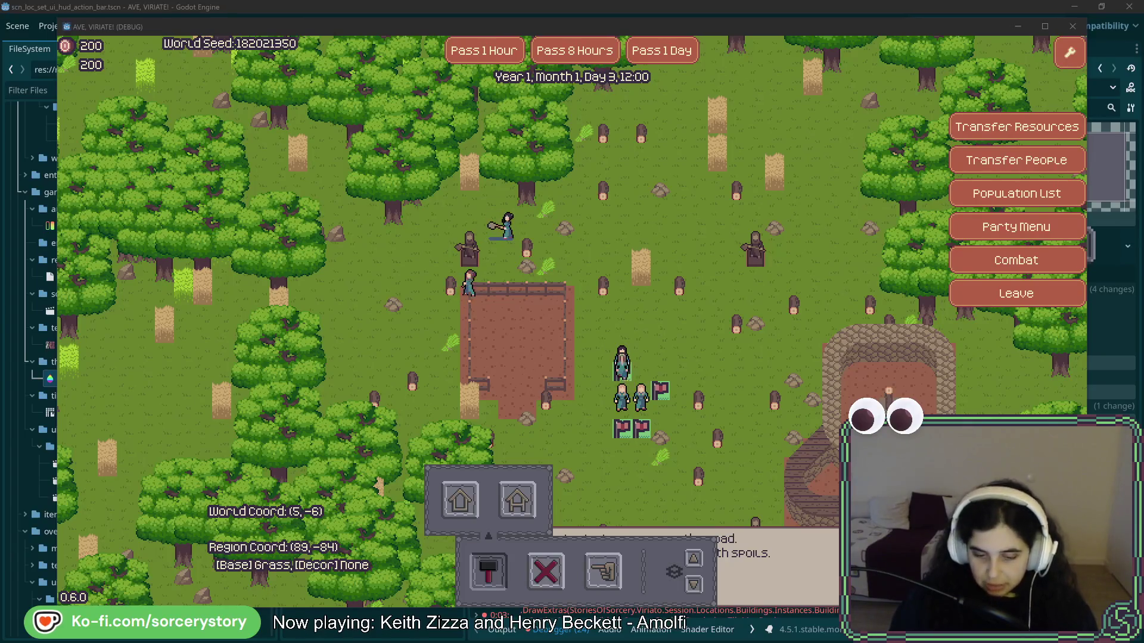
left_click(418, 636)
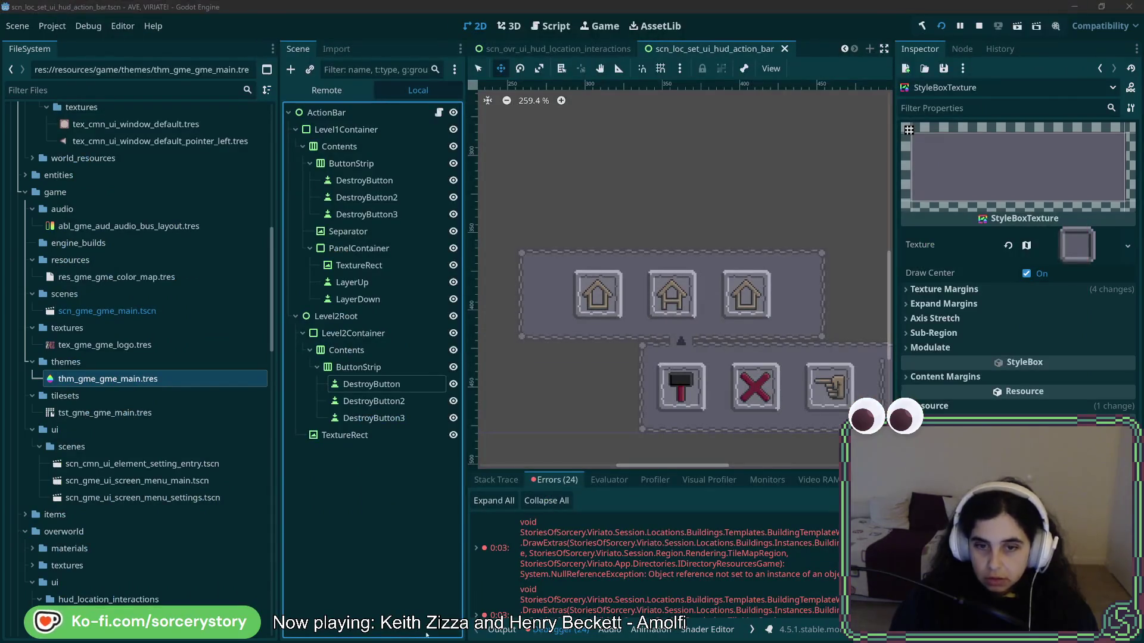
Step: Switch to the AVE, VIRIATE! game window, then over to the experiments_ui sprite sheet in Aseprite
key("alt+Tab")
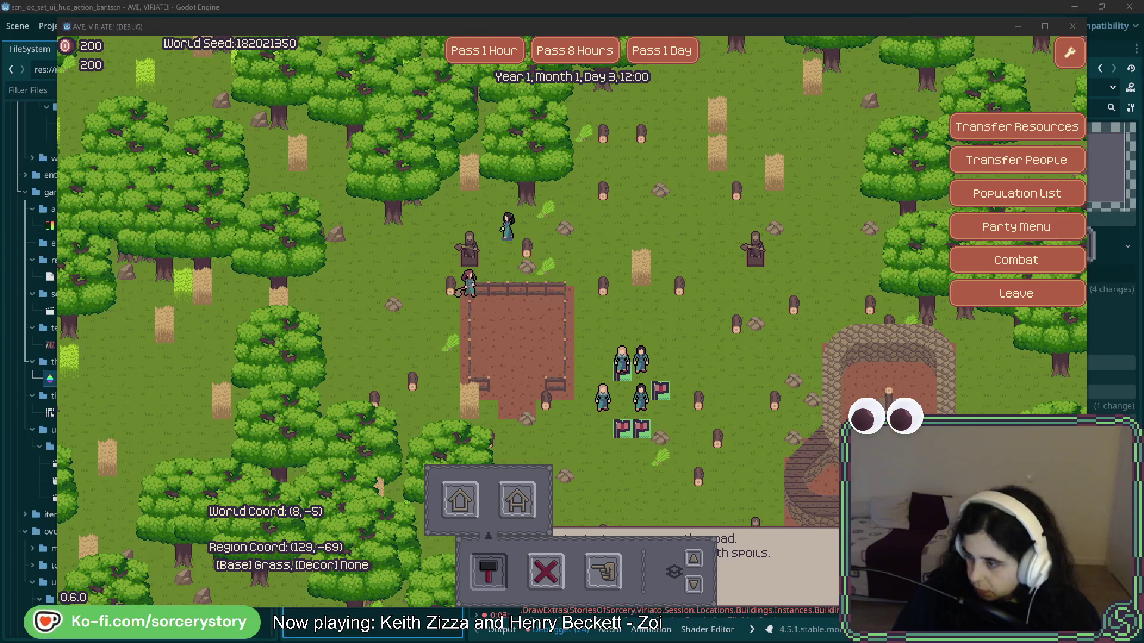
key("alt+Tab")
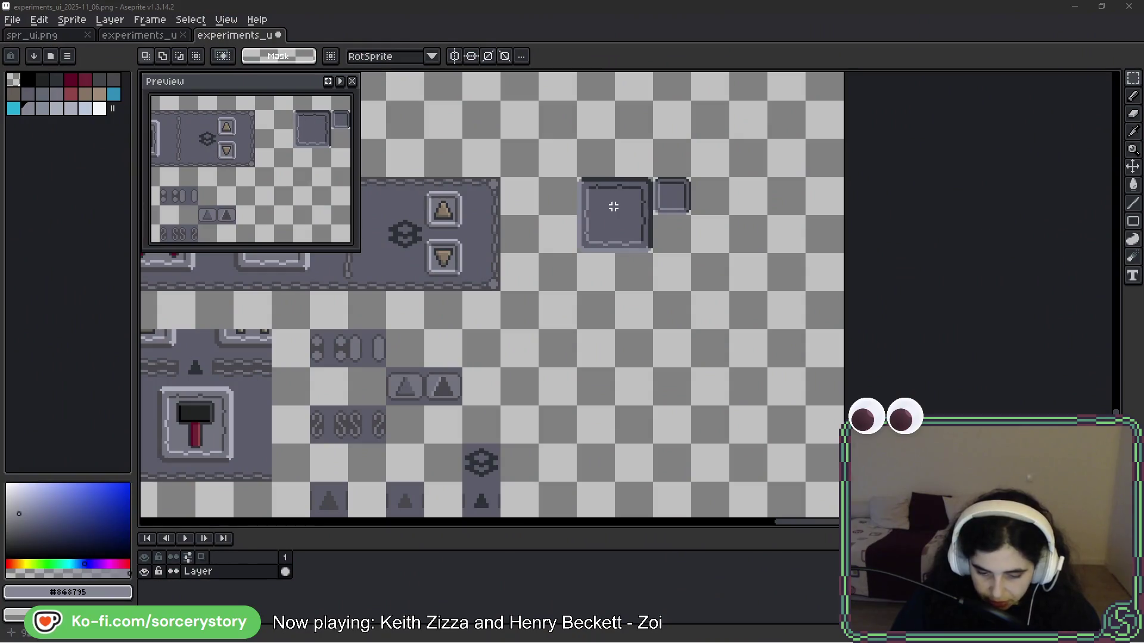
Step: Select the pair of blank button tiles and zoom in on the sprite sheet
left_click(599, 186)
left_click_drag(598, 186, 691, 254)
scroll(662, 205, "left", 5)
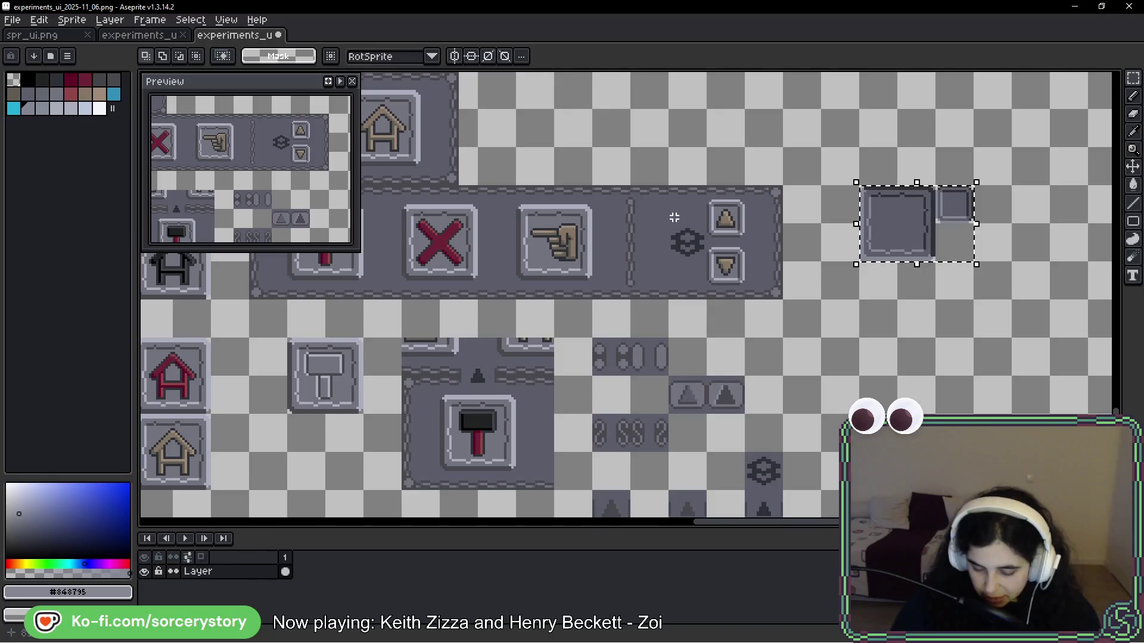
scroll(745, 215, "left", 4)
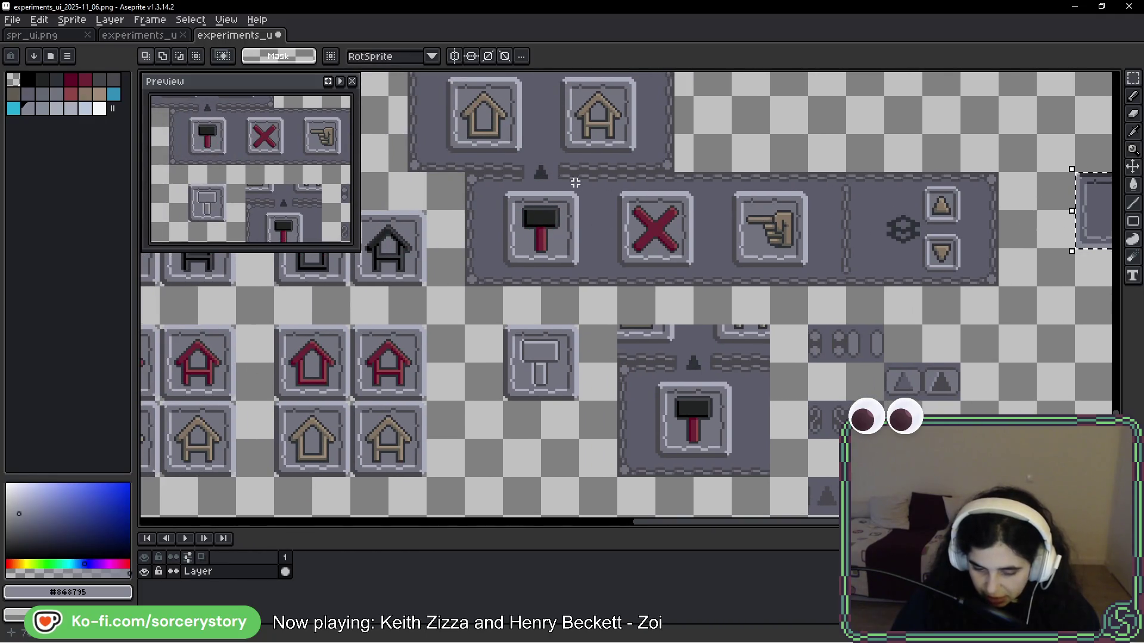
scroll(768, 251, "down", 2)
scroll(774, 262, "up", 2)
key("ctrl+d")
scroll(866, 300, "left", 4)
scroll(865, 300, "up", 2)
scroll(655, 238, "right", 4)
Step: Duplicate the hammer, cross and pointing-hand strip and place it below the house buttons
left_click_drag(387, 157, 652, 212)
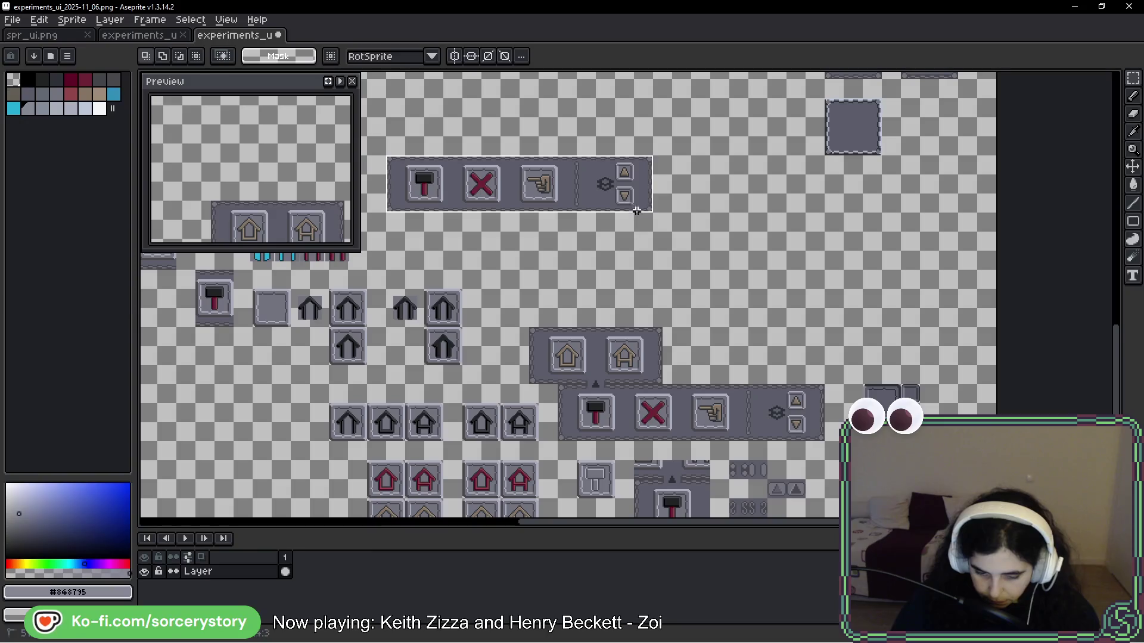
mouse_move(539, 188)
left_mouse_down()
mouse_move(825, 253)
mouse_move(869, 251)
mouse_move(868, 269)
left_mouse_up()
left_click(867, 342)
Step: Paste a blank 32×32 button tile and position it below the bar
scroll(888, 366, "up", 1)
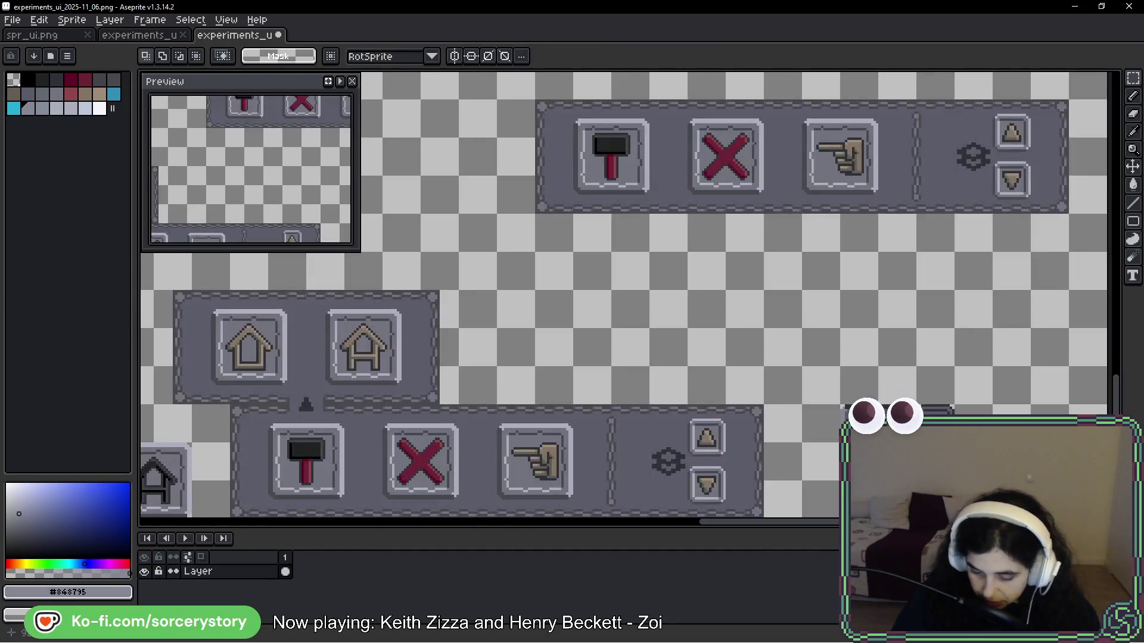
key("ctrl+v")
left_click_drag(817, 388, 636, 298)
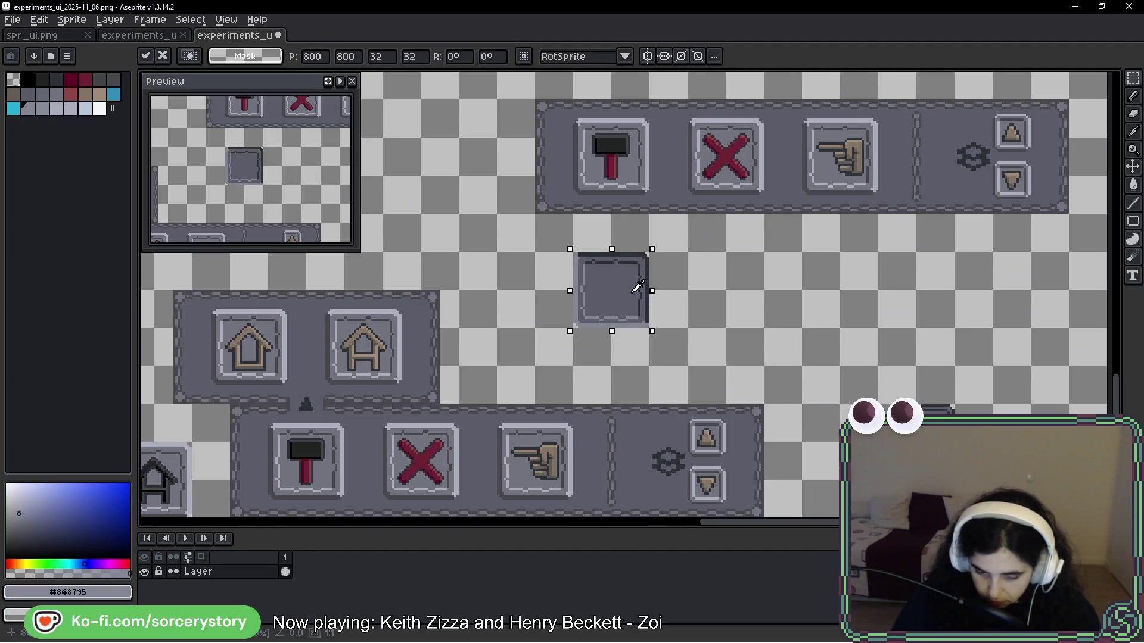
Step: Commit the pasted blank button tile's placement below the bar
key("Return")
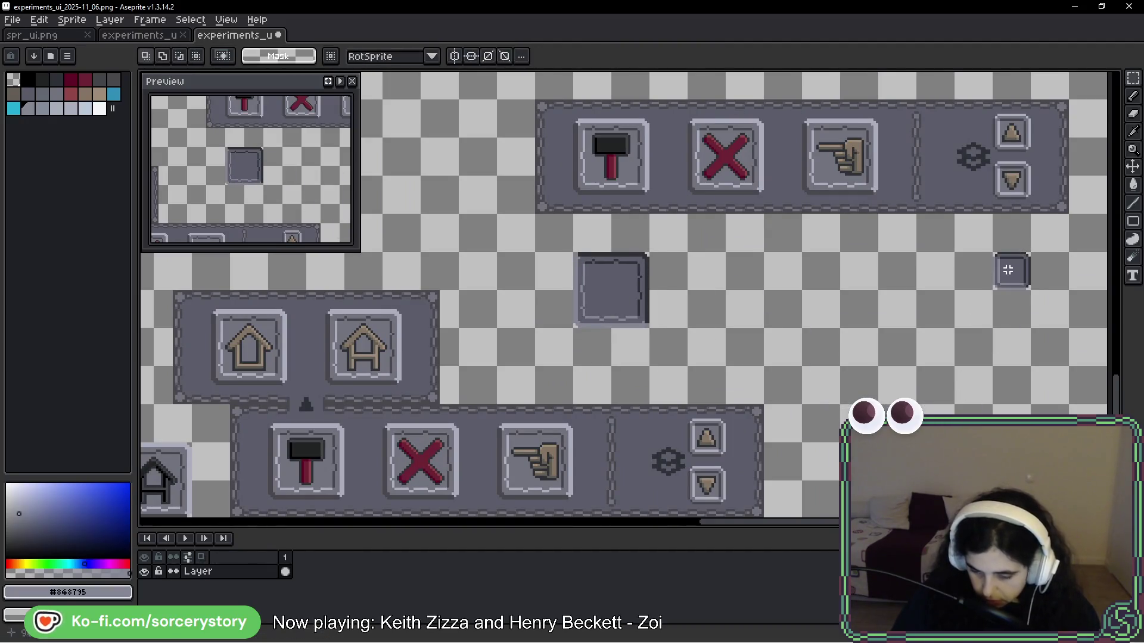
scroll(664, 250, "up", 1)
left_click_drag(526, 252, 641, 366)
left_click_drag(613, 301, 576, 366)
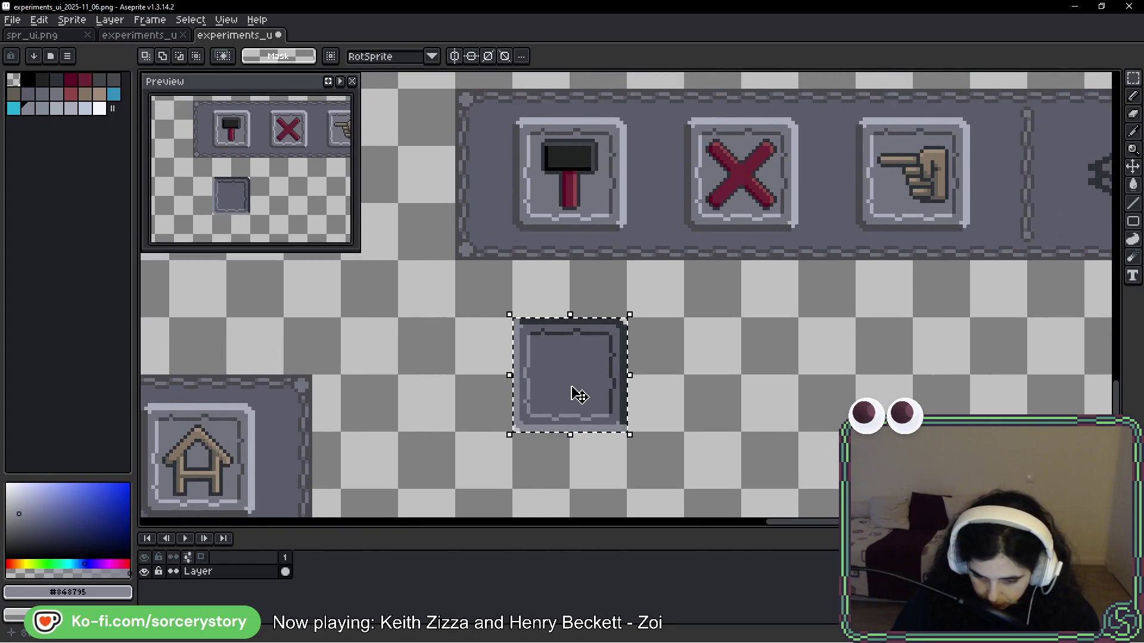
key("ctrl+d")
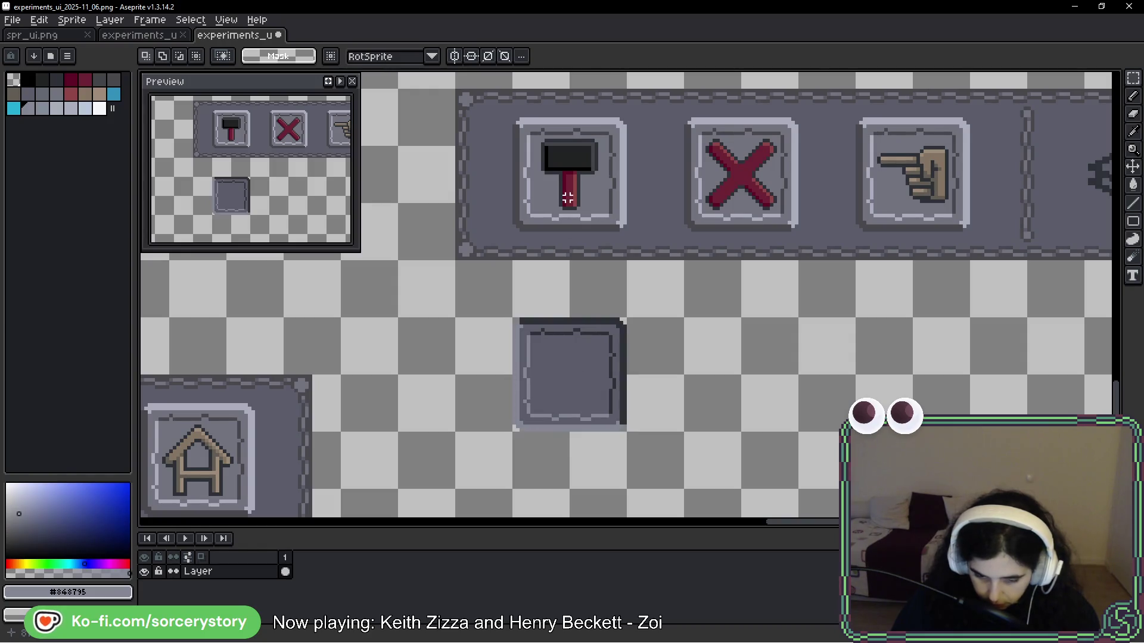
scroll(542, 156, "up", 1)
scroll(542, 157, "up", 1)
Step: Move the hammer icon onto the blank tile and sample its grey #5B5C69
left_click_drag(520, 117, 679, 277)
mouse_move(629, 186)
left_mouse_down()
mouse_move(589, 518)
mouse_move(613, 454)
mouse_move(625, 340)
left_mouse_up()
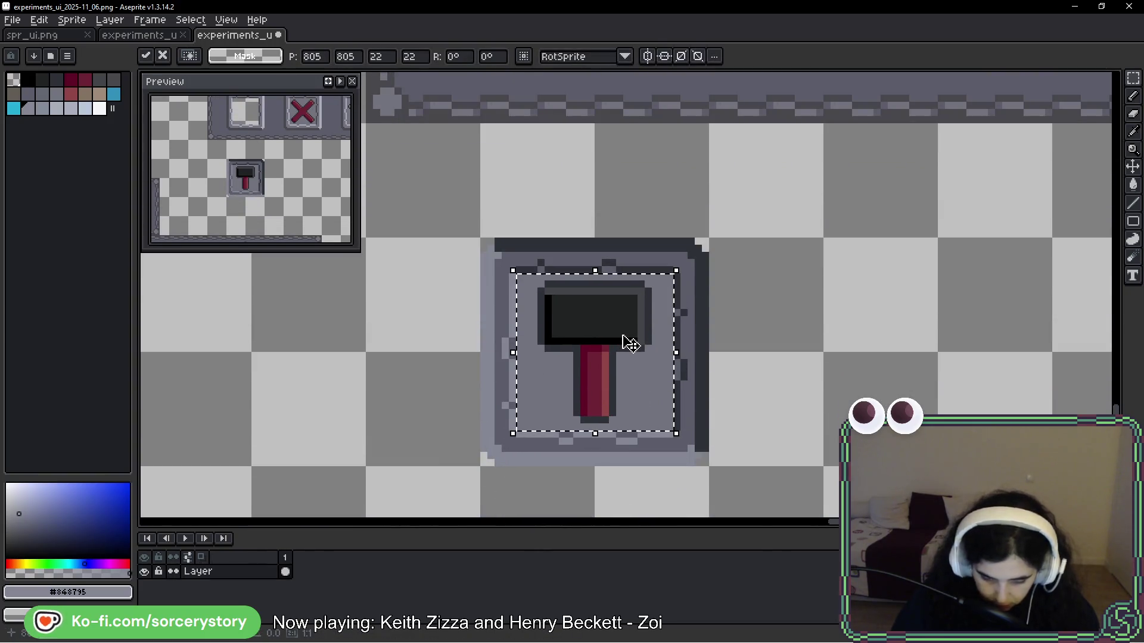
key("i")
left_click(548, 264)
key("g")
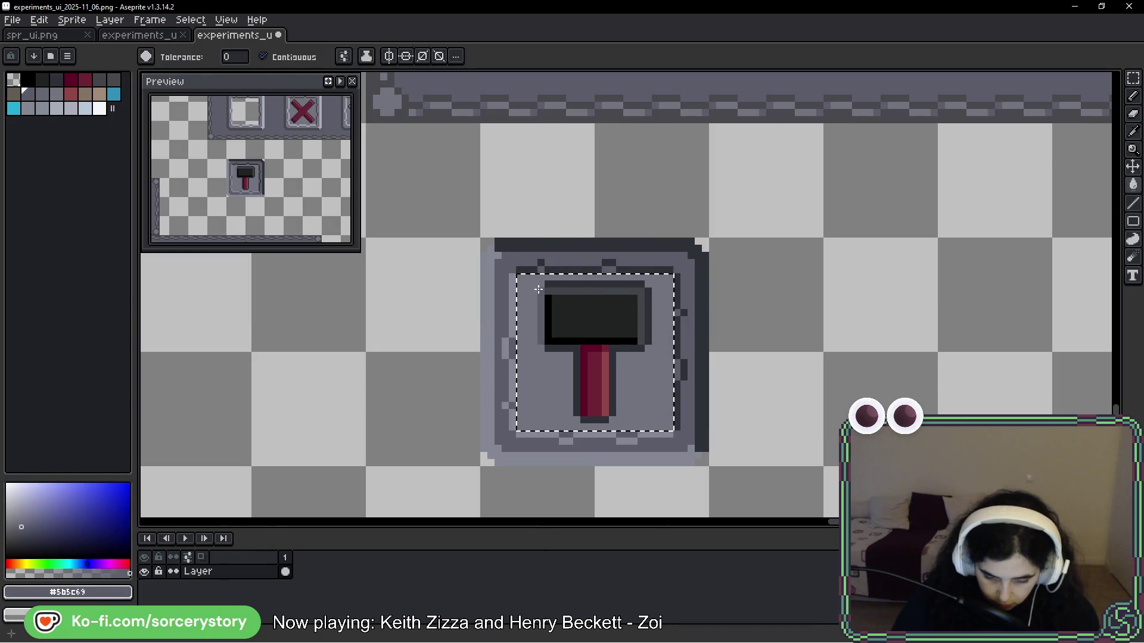
key("ctrl+d")
Step: Move the hammer tile into the bar's empty hammer slot and select the gap beside it
left_click(1133, 78)
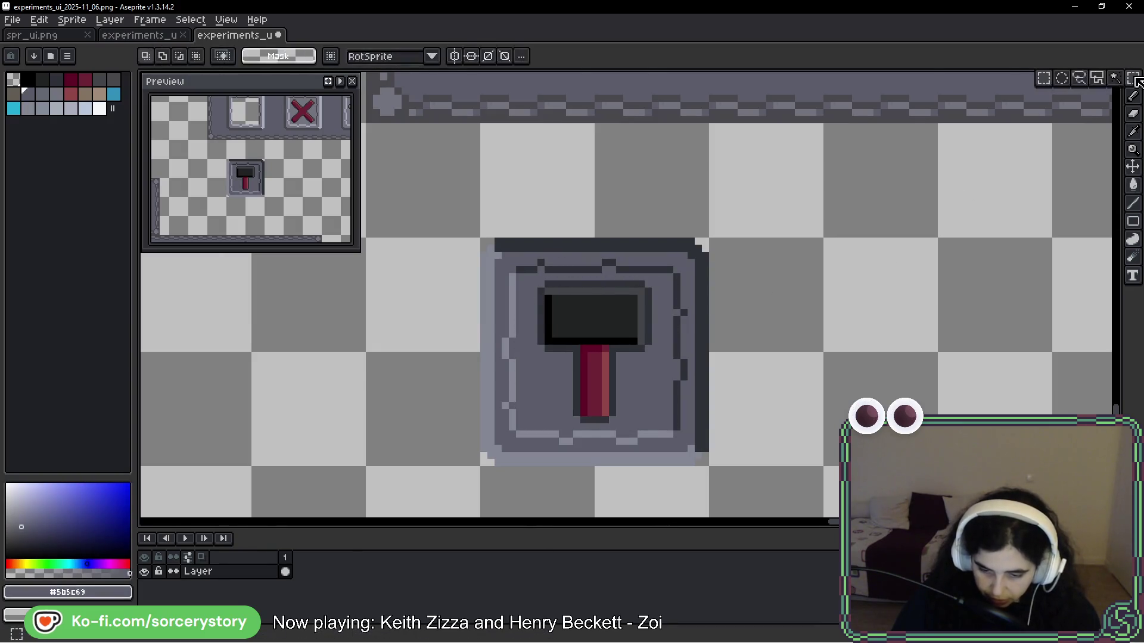
scroll(700, 241, "down", 2)
mouse_move(700, 241)
left_mouse_down()
mouse_move(638, 307)
mouse_move(539, 451)
left_mouse_up()
mouse_move(660, 337)
left_mouse_down()
mouse_move(670, 186)
mouse_move(643, 153)
left_mouse_up()
key("Return")
scroll(722, 302, "down", 4)
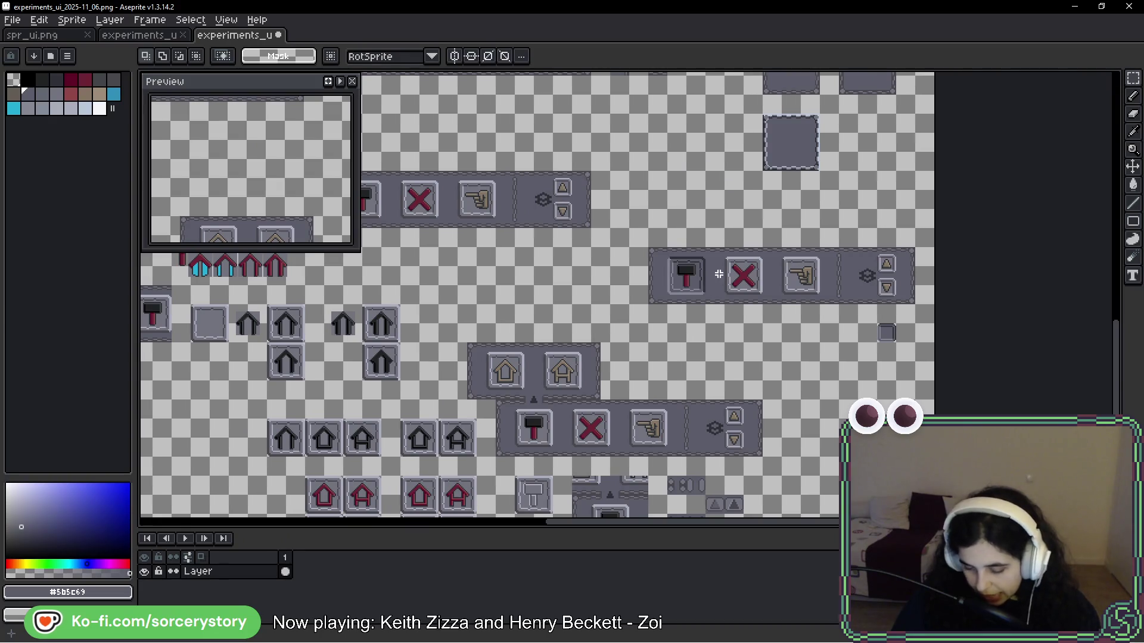
scroll(719, 272, "up", 4)
left_click_drag(672, 202, 671, 355)
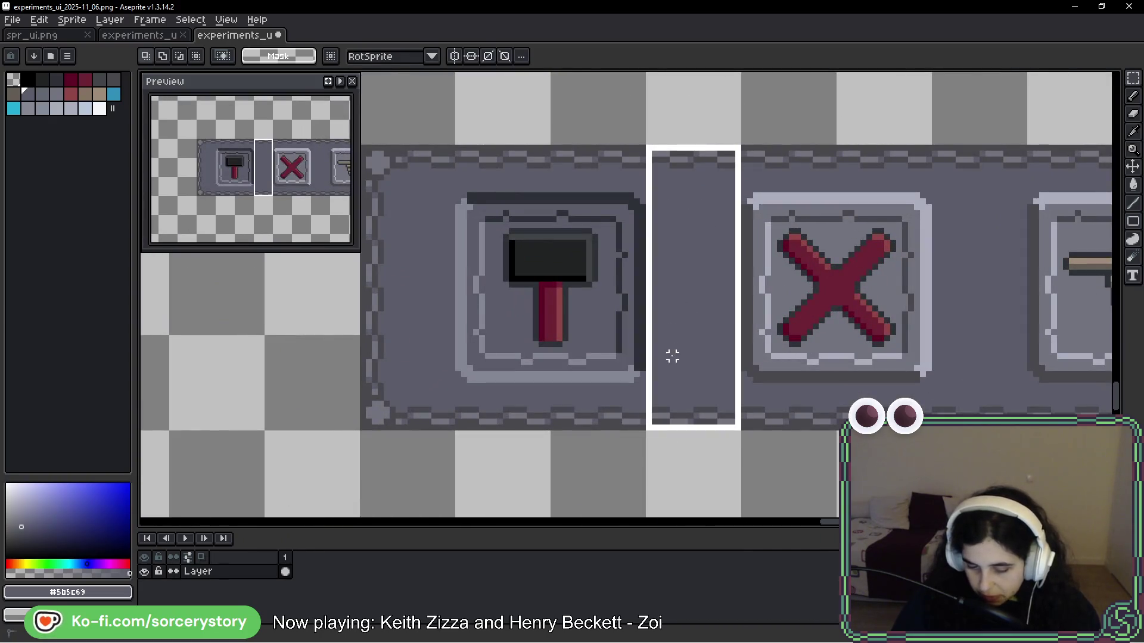
Step: Drop the selection and load the duel palette from the palette presets list
left_click(684, 368)
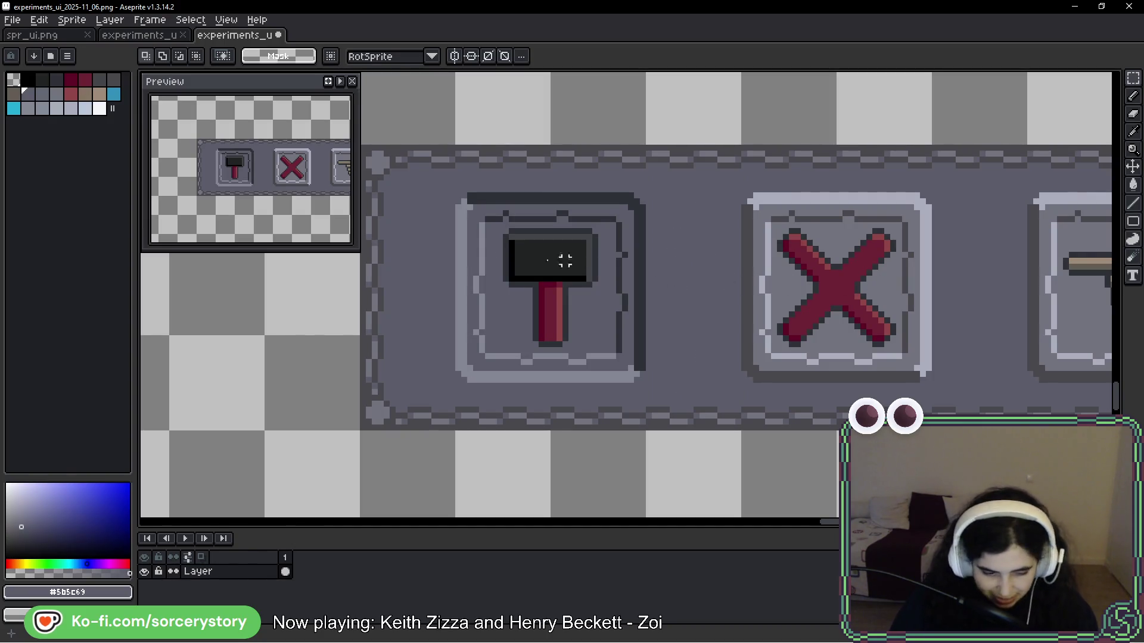
left_click(50, 56)
left_click(181, 116)
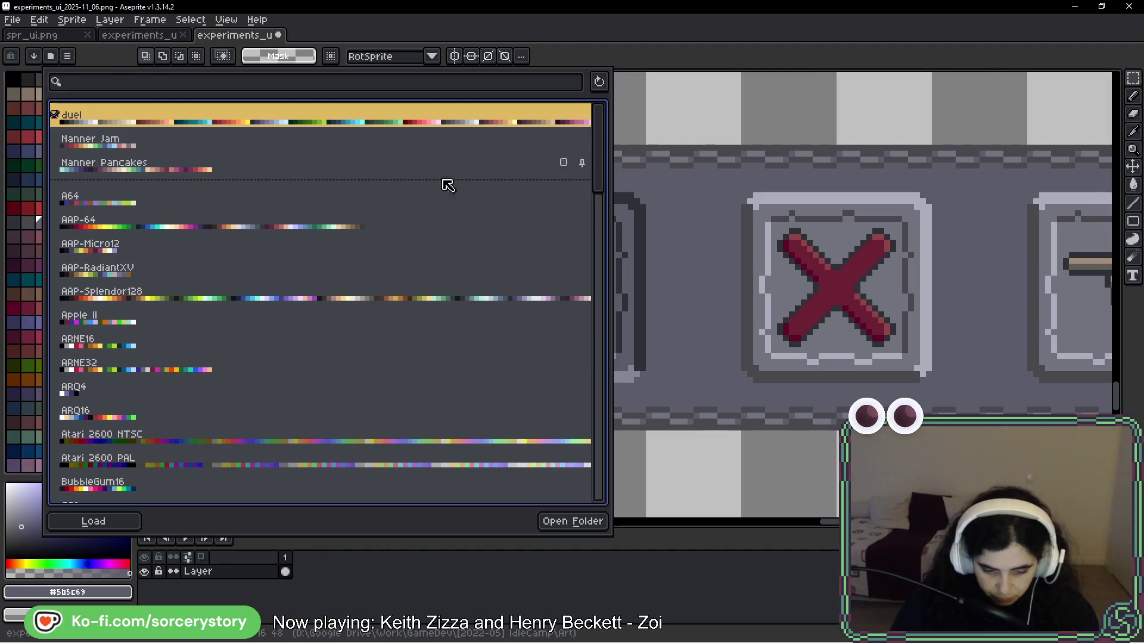
key("Escape")
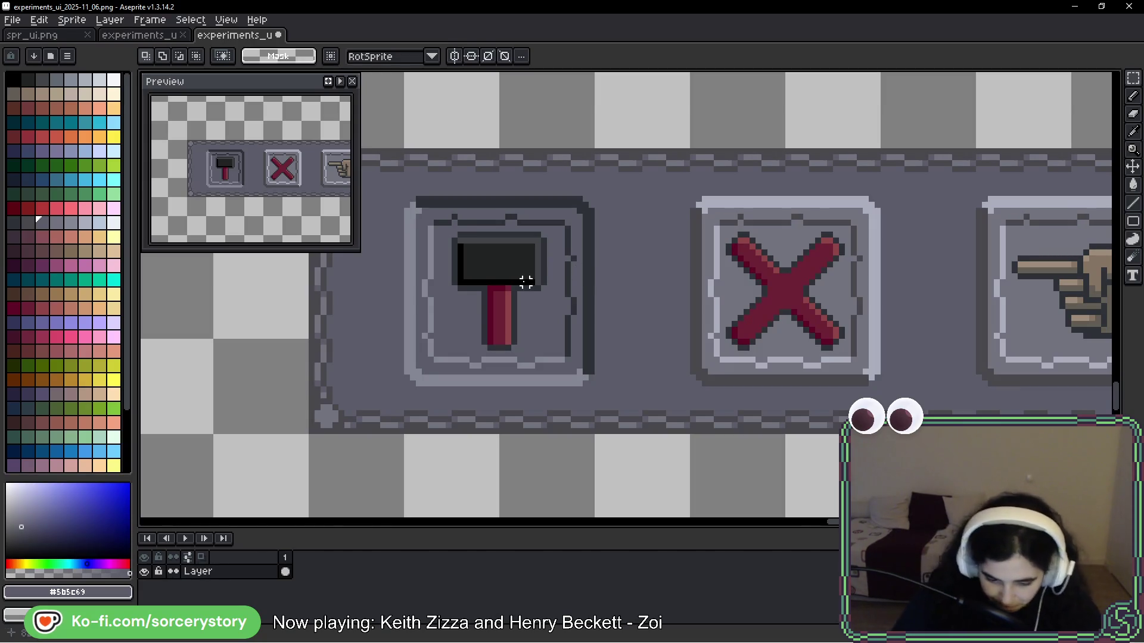
Step: Copy the hammer button over the X button in the duplicated strip
left_click_drag(405, 198, 590, 383)
mouse_move(518, 280)
left_mouse_down()
mouse_move(781, 261)
mouse_move(770, 269)
left_mouse_up()
key("Return")
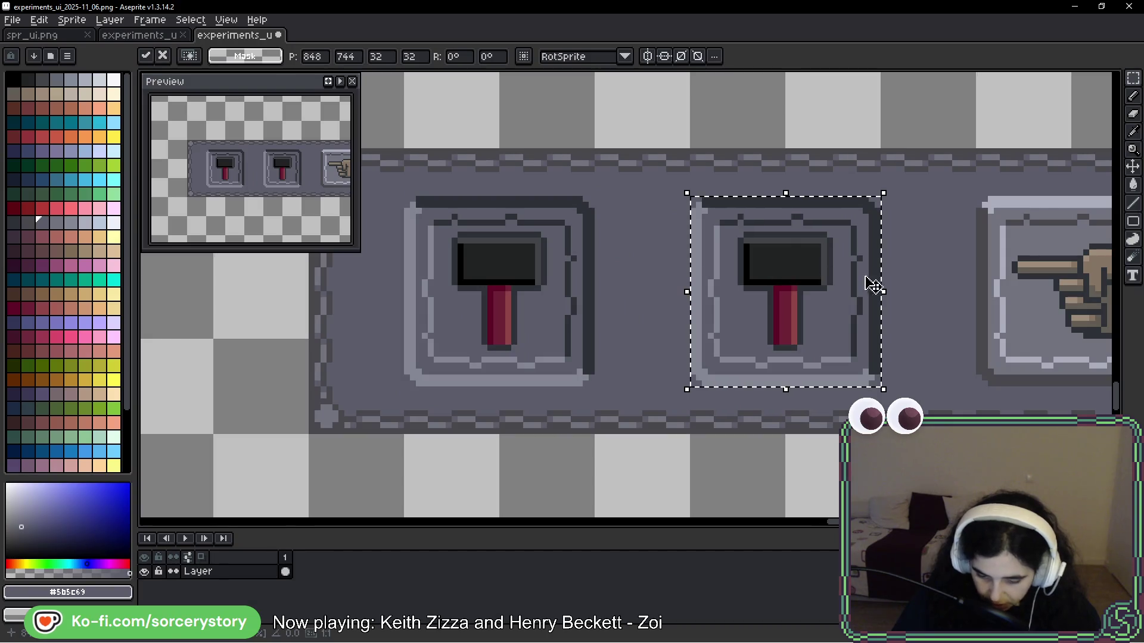
left_click_drag(868, 286, 669, 280)
Step: Paint Bucket the copied button's outer ring and inner area with palette colour Idx-81
key("g")
scroll(638, 238, "up", 3)
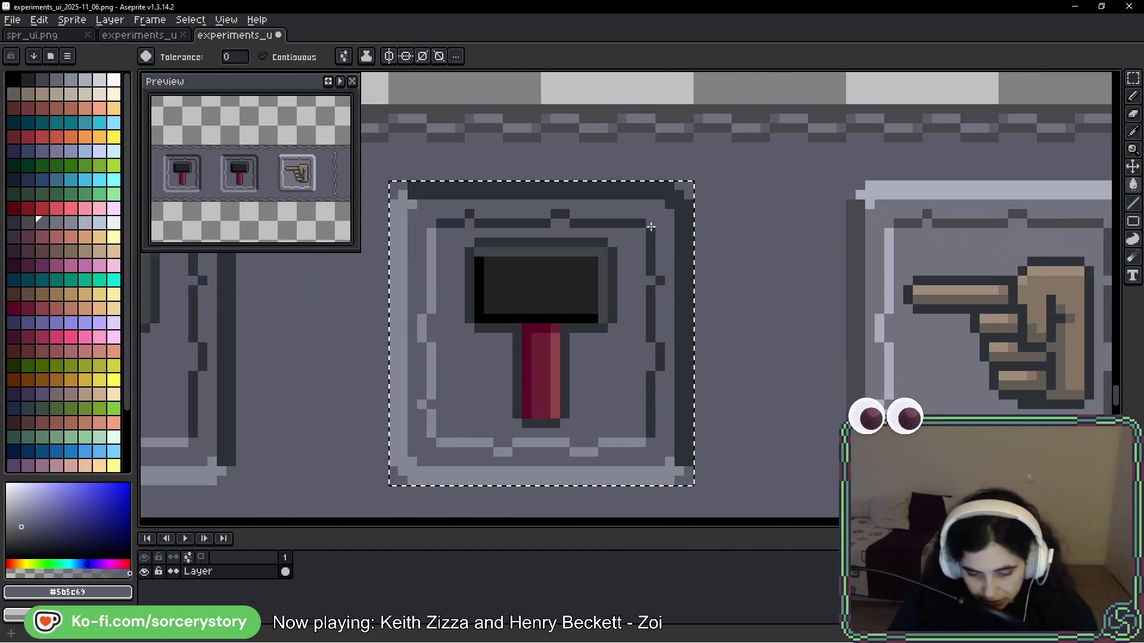
key("i")
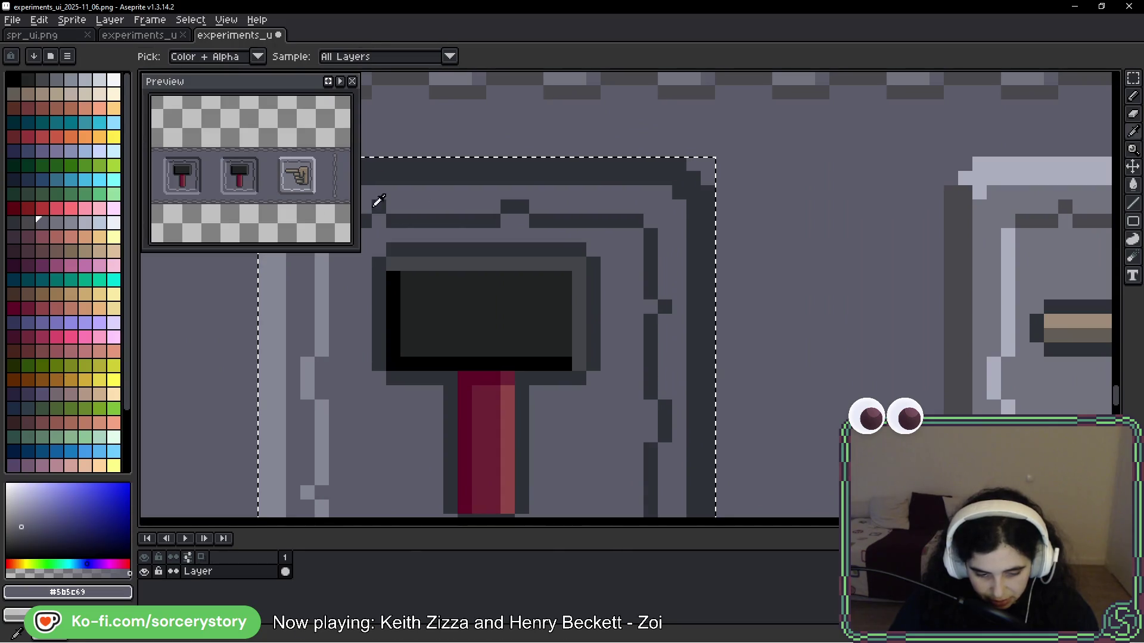
key("g")
left_click(13, 223)
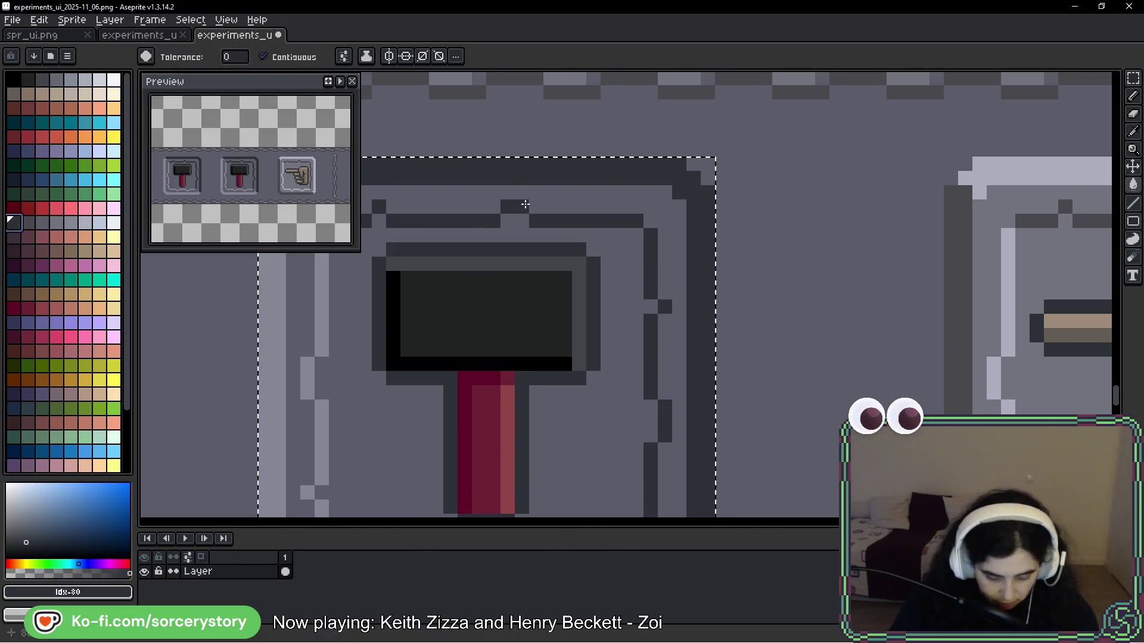
left_click(28, 223)
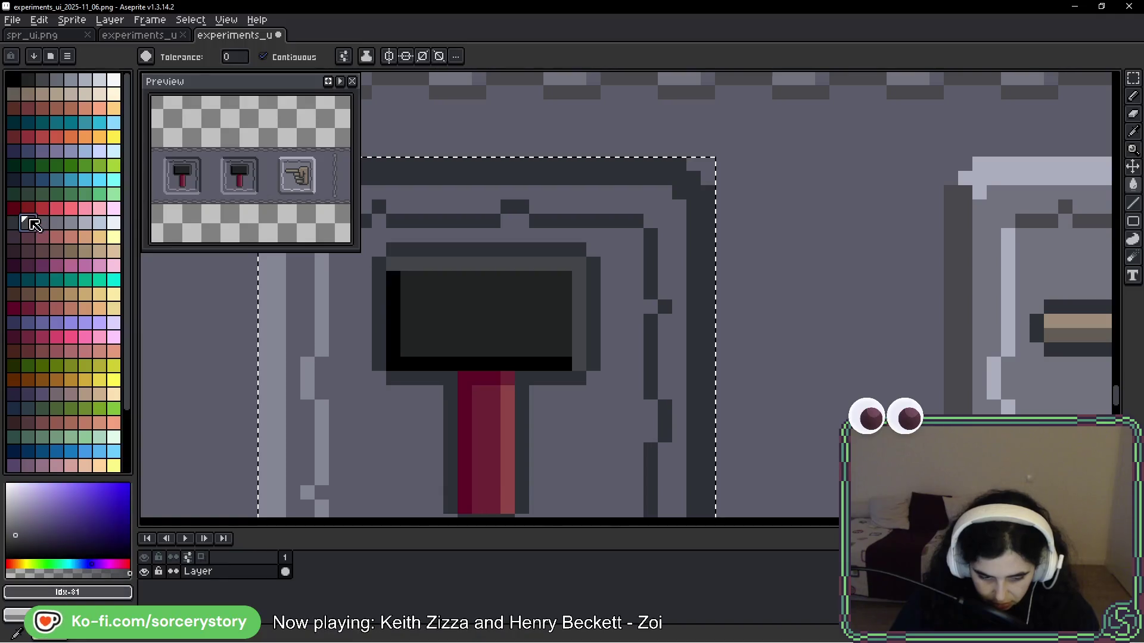
left_click(534, 200)
left_click(618, 312)
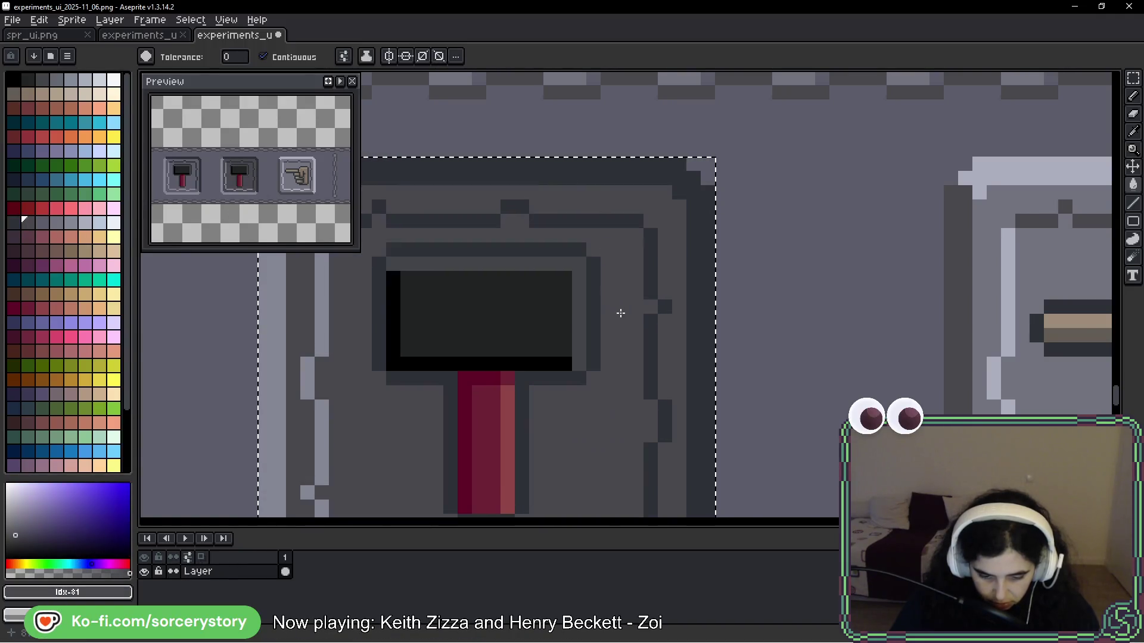
Step: Recolour the copied button's light #848795 border darker, settling on palette colour Idx-83
scroll(620, 326, "down", 2)
scroll(484, 358, "up", 2)
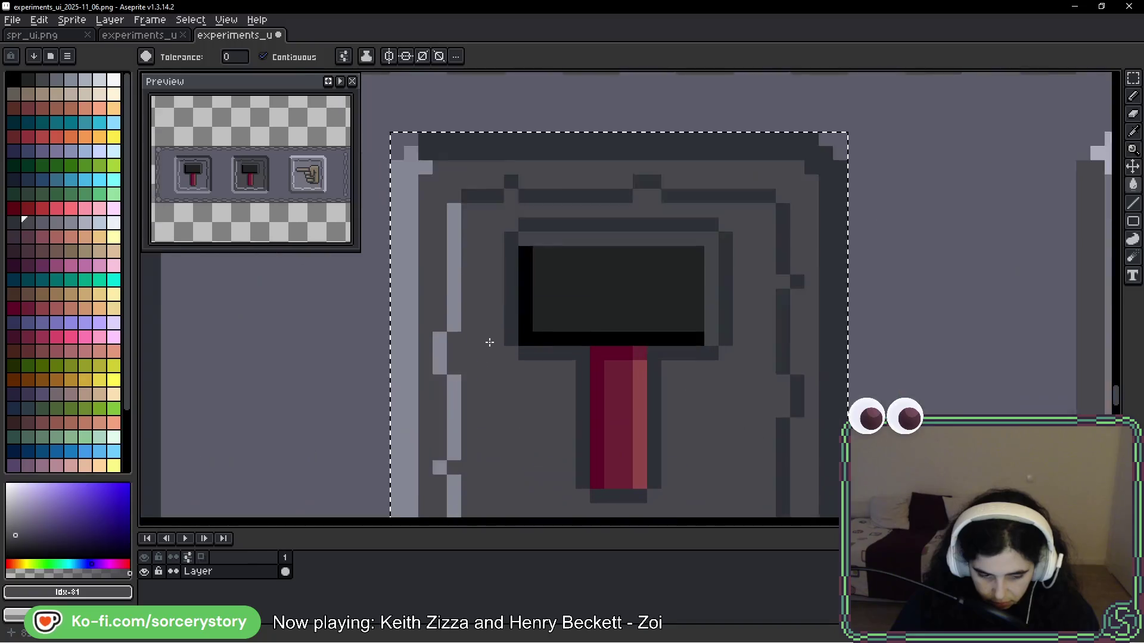
scroll(487, 340, "down", 1)
key("i")
left_click(470, 286)
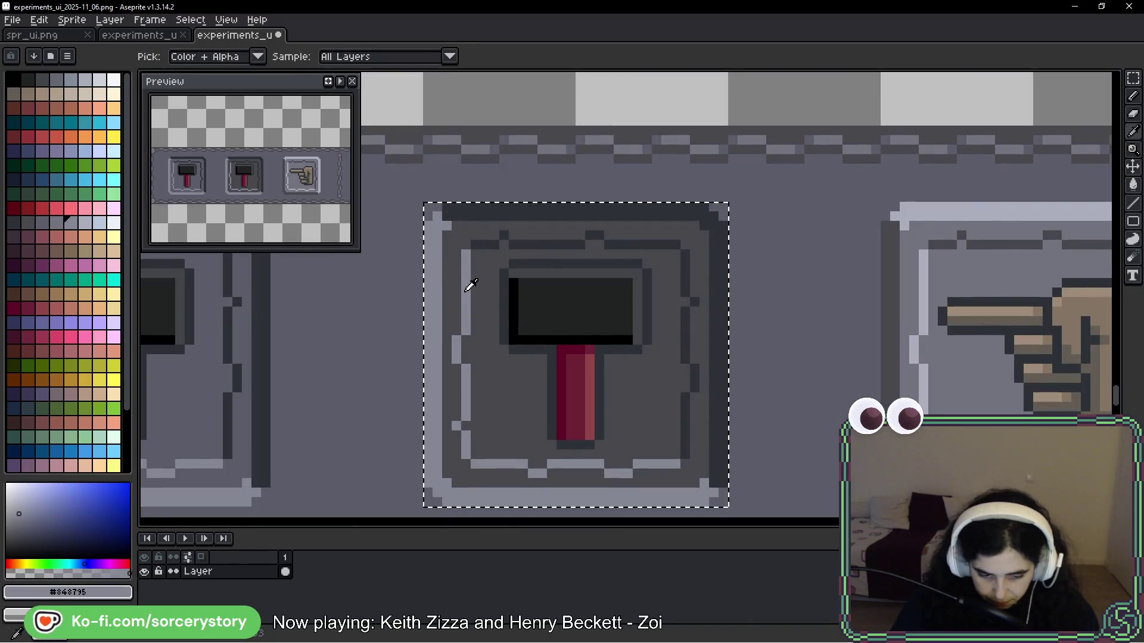
key("g")
left_click(57, 225)
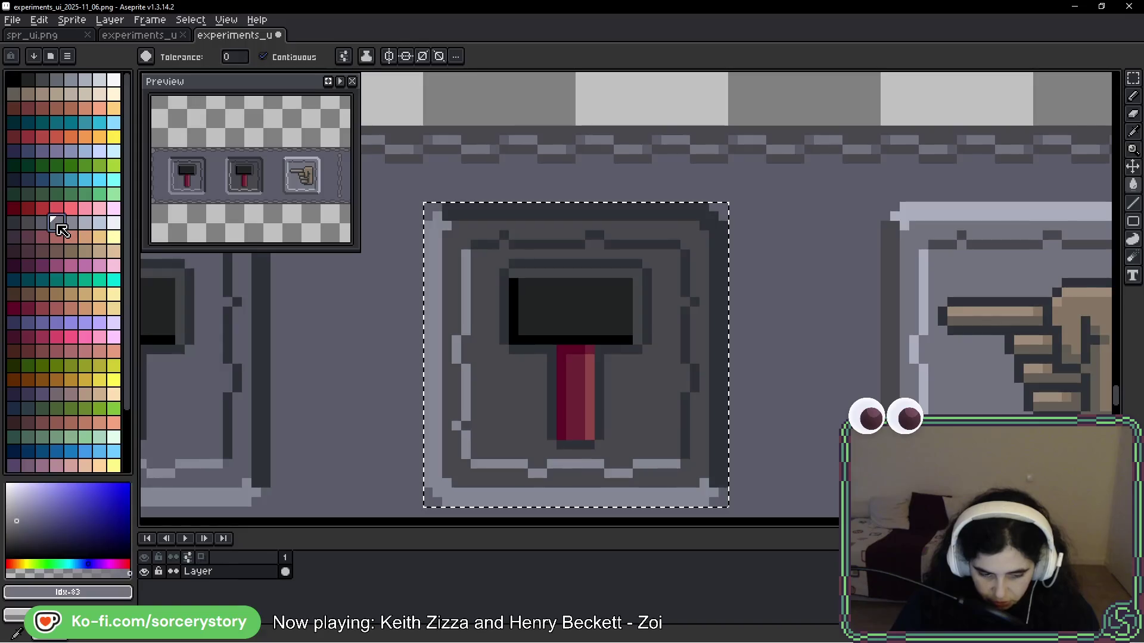
left_click(44, 225)
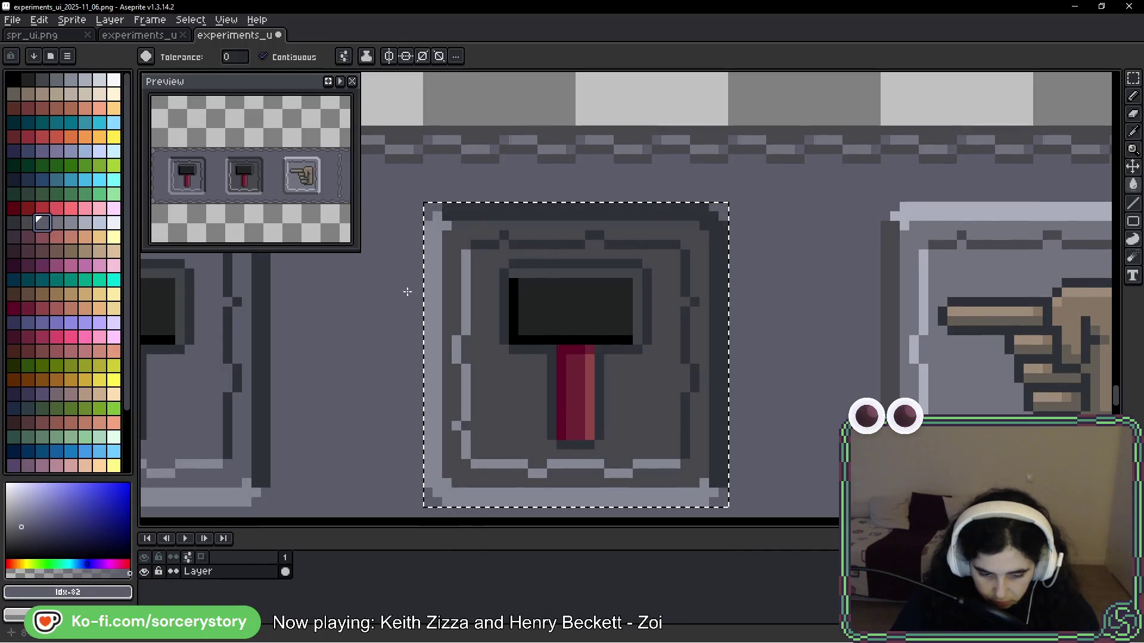
left_click(430, 278)
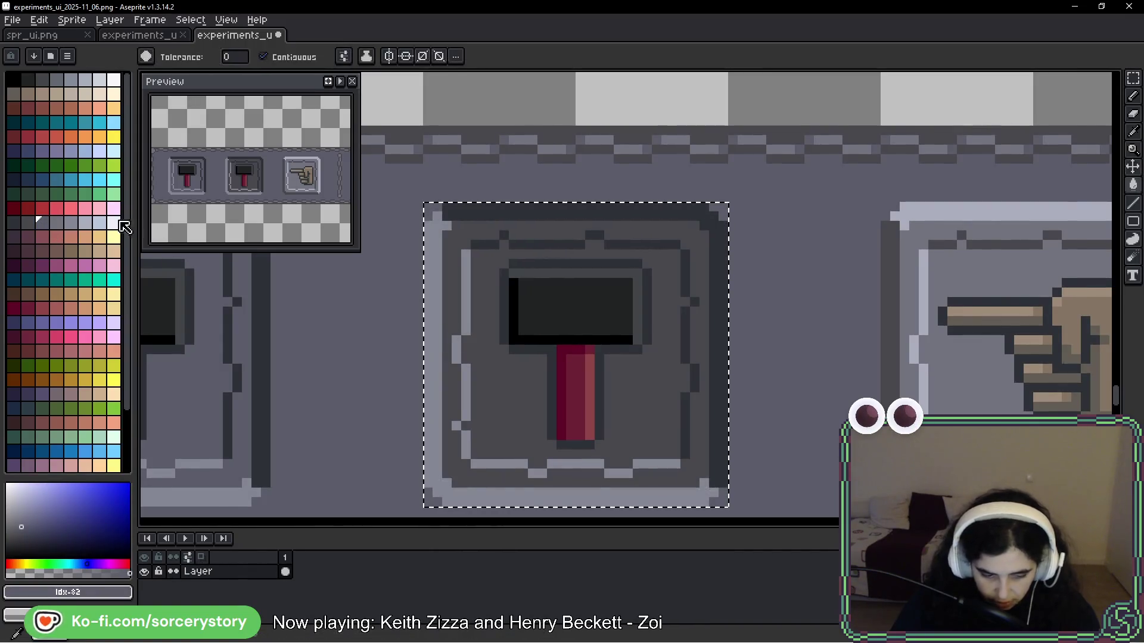
left_click(57, 222)
left_click(436, 286)
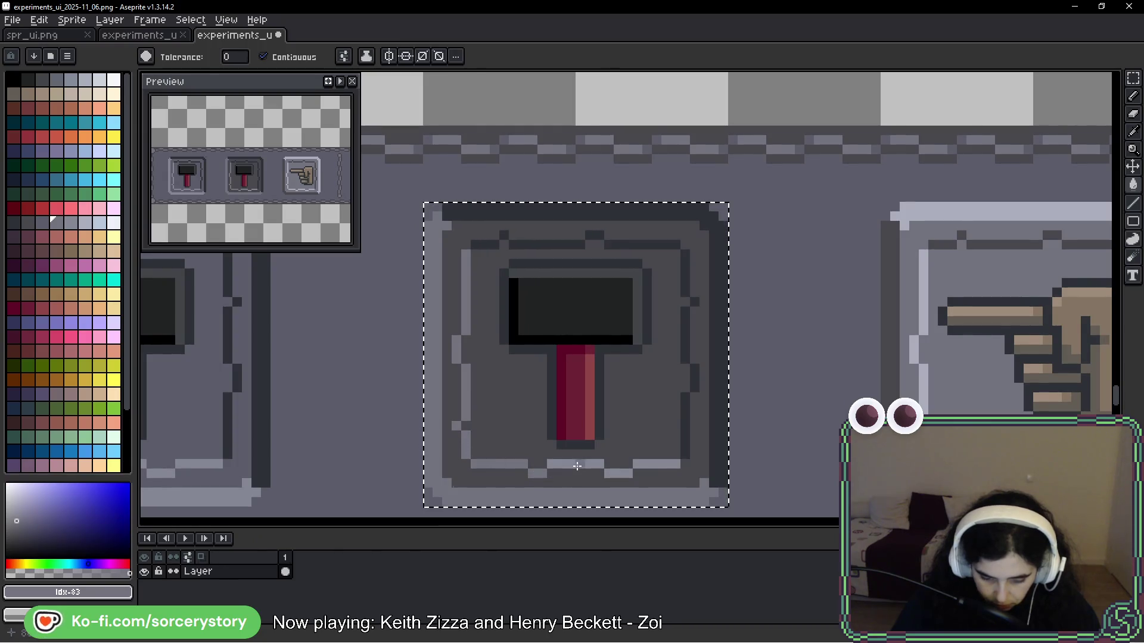
scroll(769, 462, "down", 6)
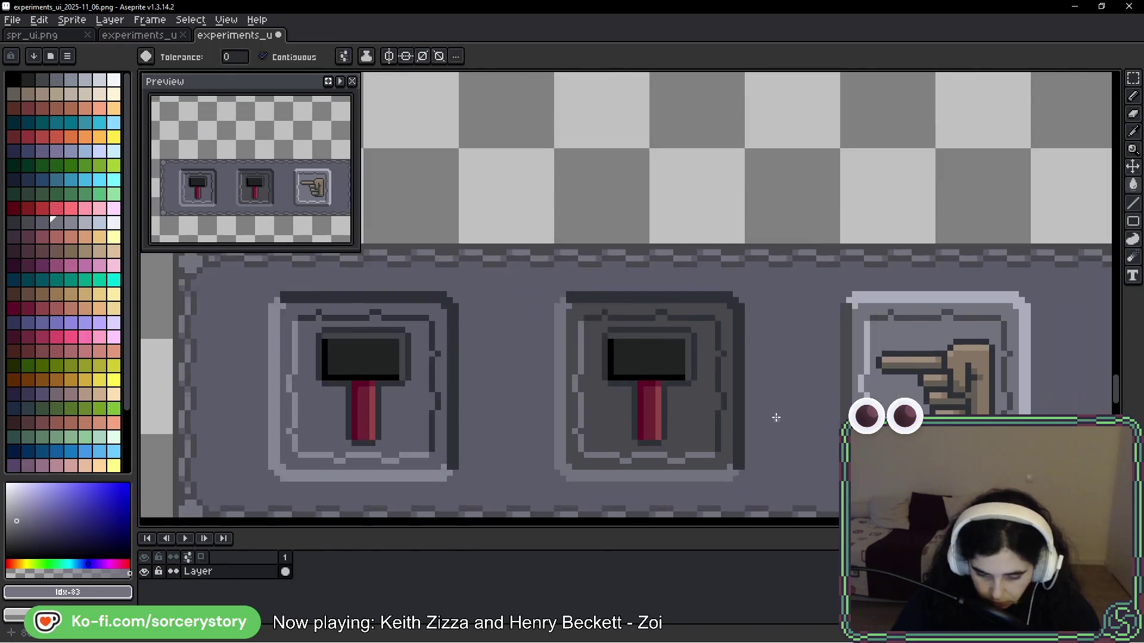
scroll(814, 421, "down", 3)
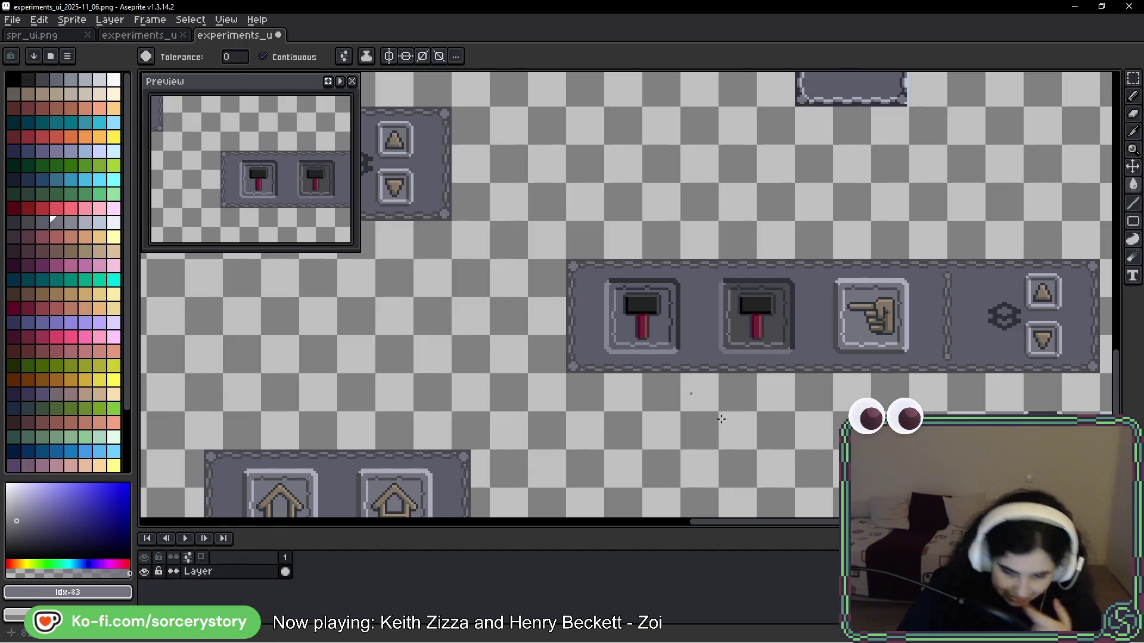
Step: Select the middle hammer button and fill its ring with a darker palette shade
key("m")
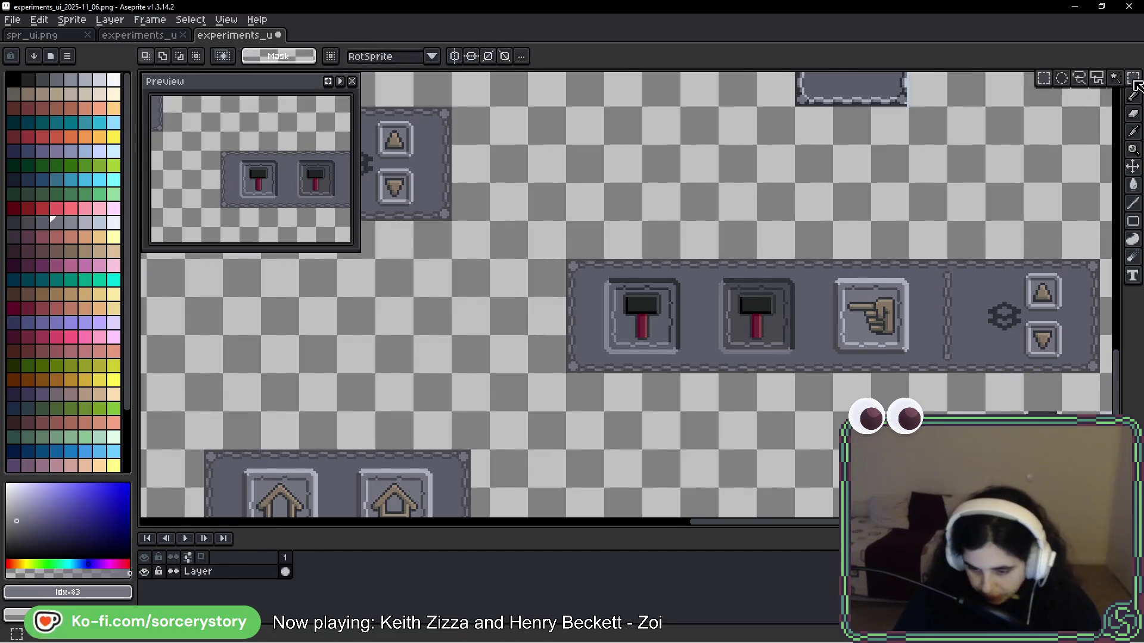
scroll(834, 298, "up", 1)
mouse_move(669, 269)
left_mouse_down()
mouse_move(630, 302)
mouse_move(593, 380)
left_mouse_up()
scroll(681, 360, "down", 3)
scroll(729, 376, "up", 1)
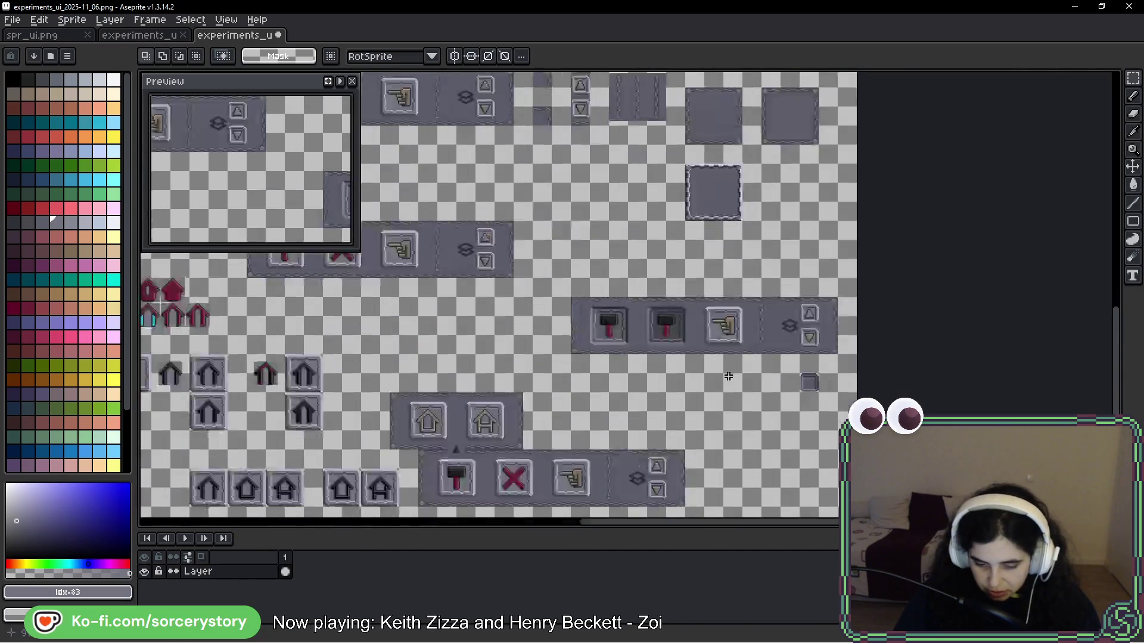
scroll(716, 324, "up", 3)
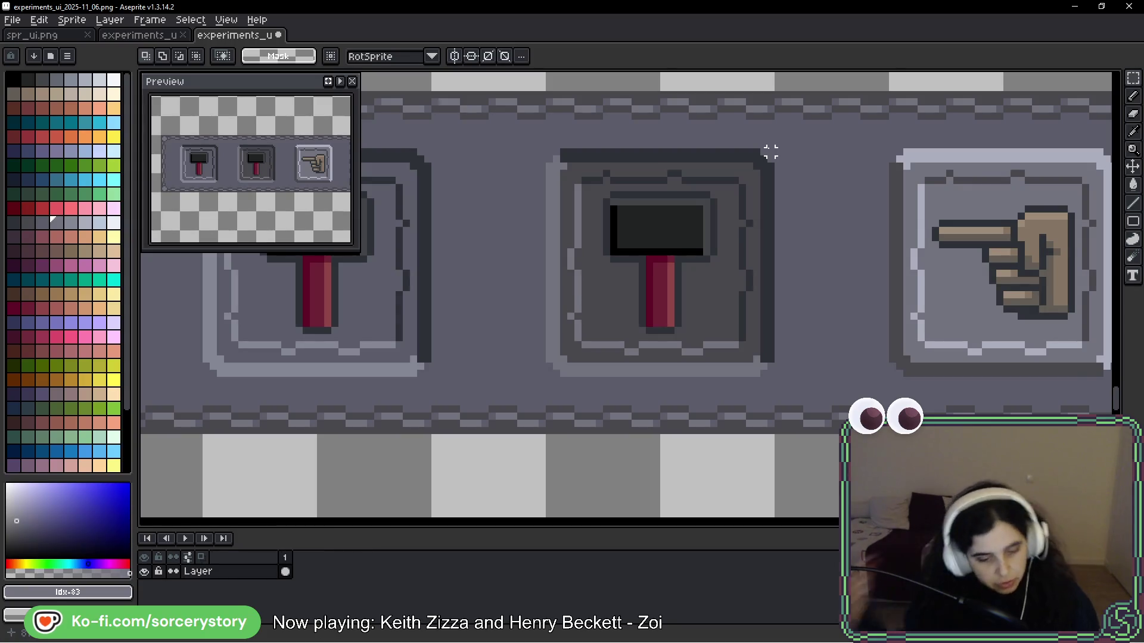
left_click_drag(771, 151, 543, 380)
key("g")
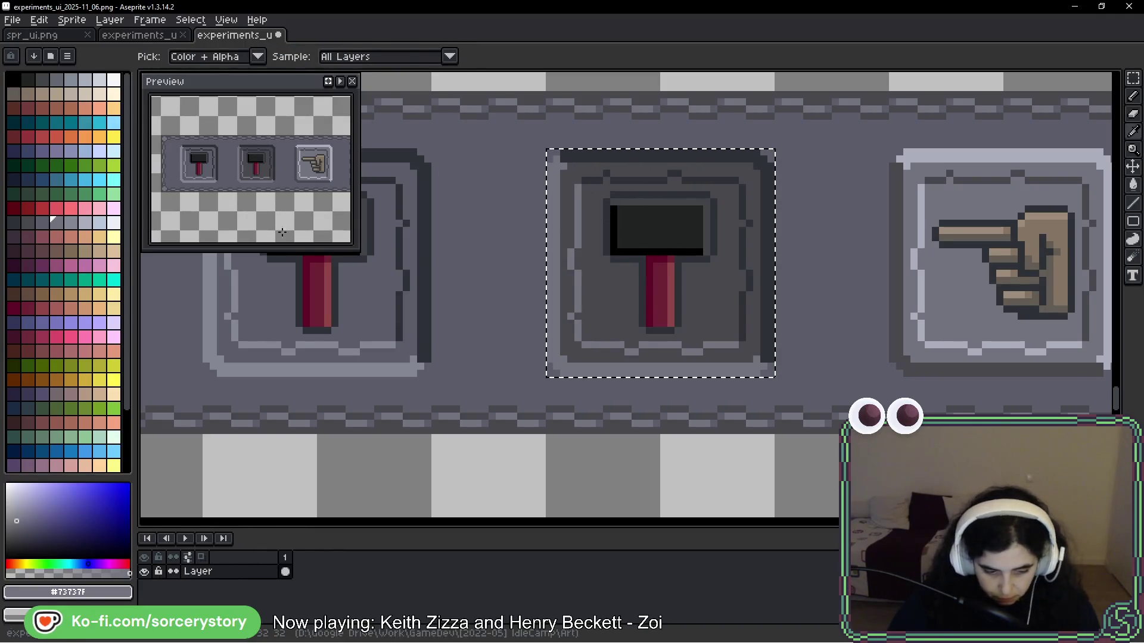
left_click(41, 222)
left_click(577, 222)
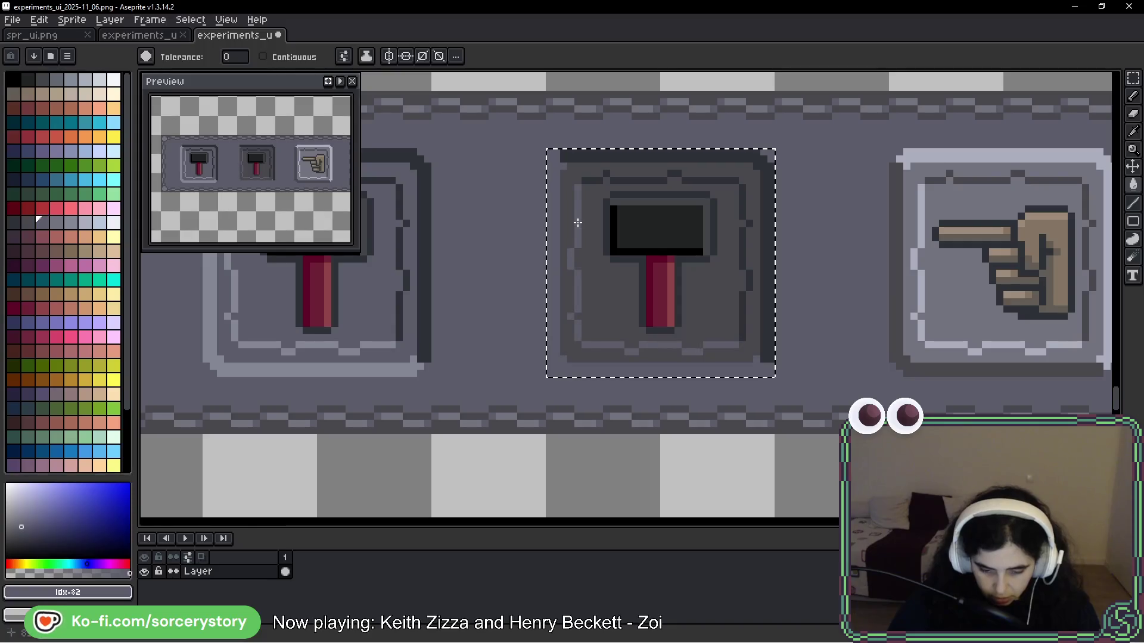
key("v")
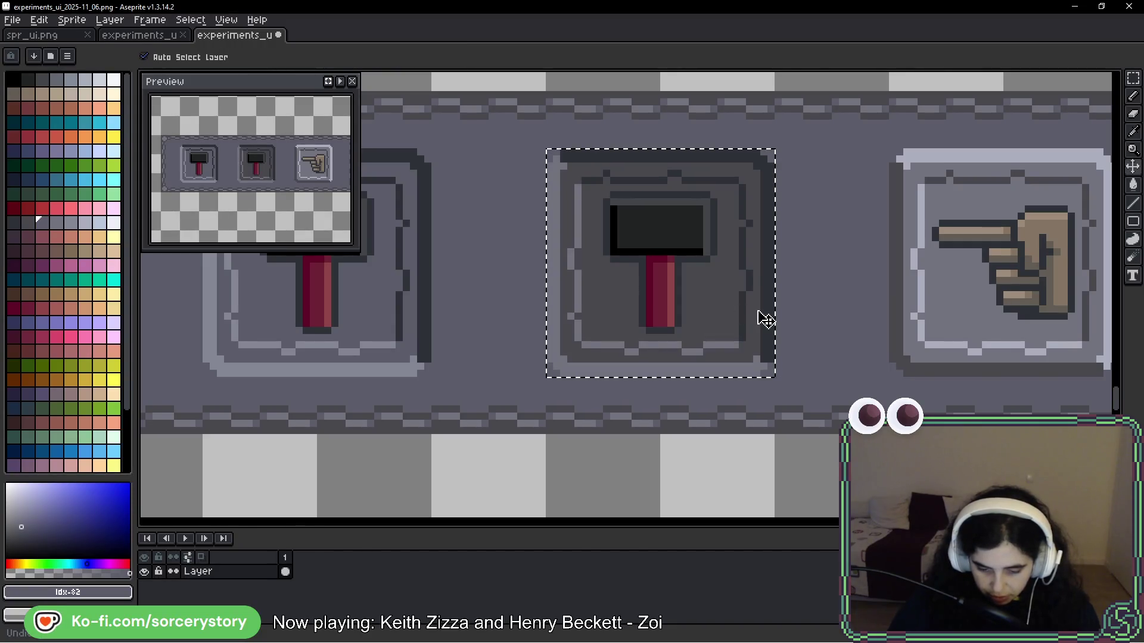
key("g")
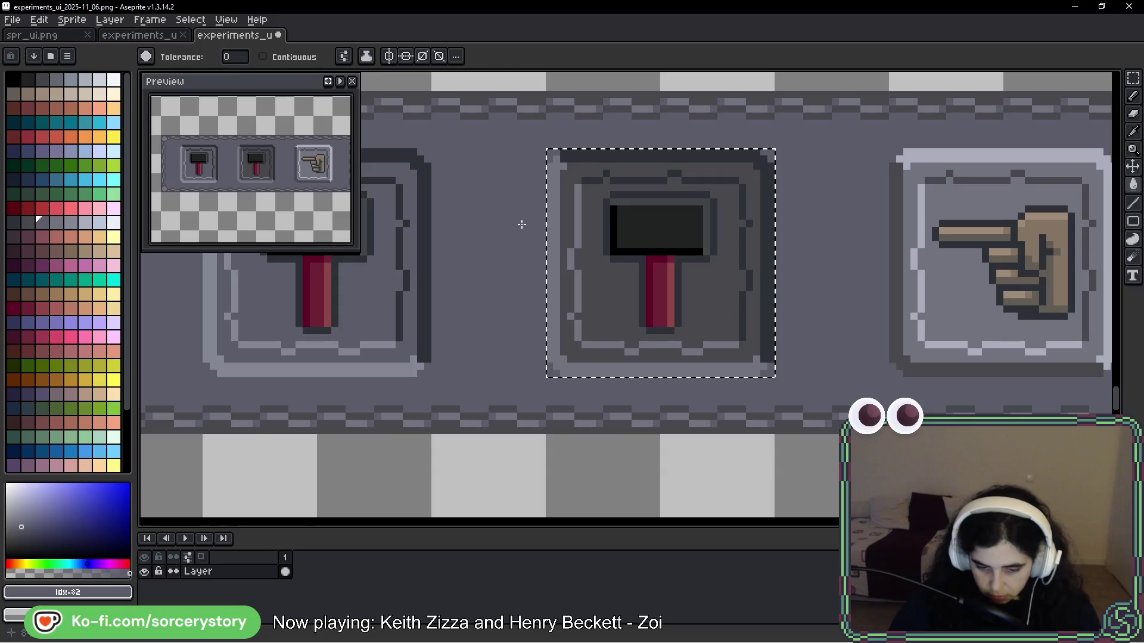
Step: Zoom out to see the whole button strip and the lower-right lever strip
key("ctrl+d")
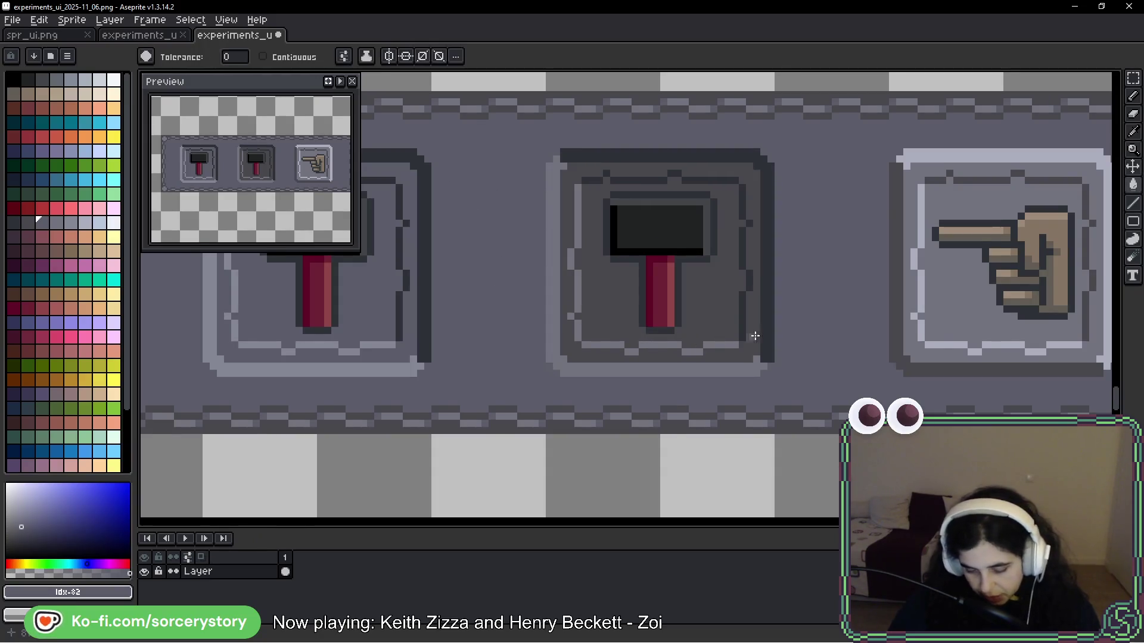
scroll(774, 349, "down", 5)
scroll(798, 360, "down", 2)
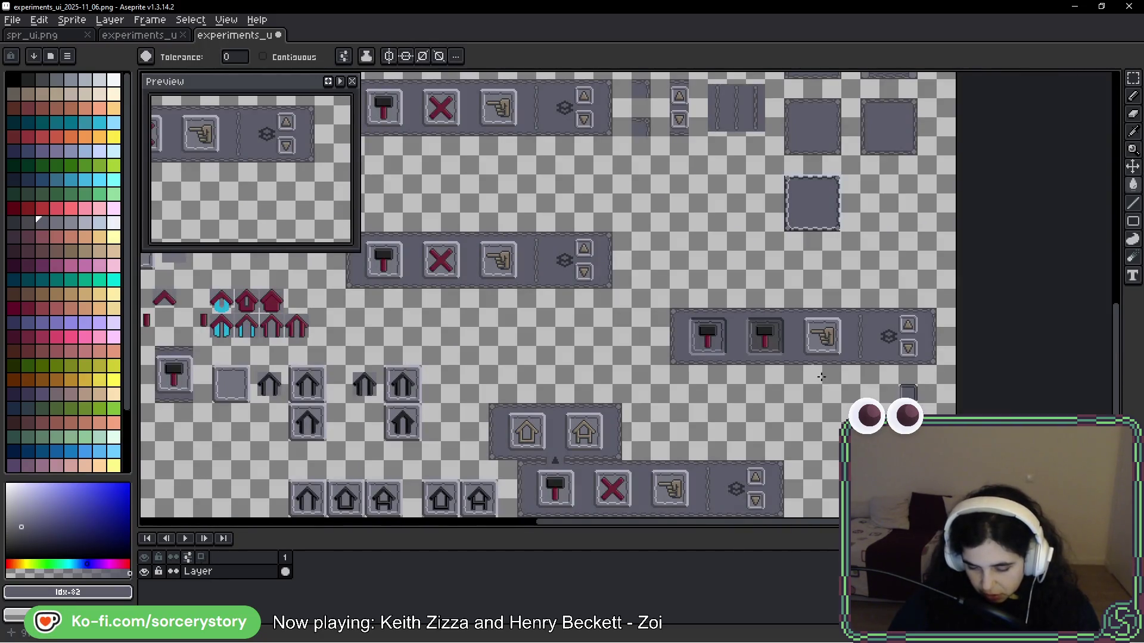
scroll(805, 367, "up", 3)
scroll(786, 357, "up", 2)
scroll(786, 357, "down", 1)
mouse_move(641, 339)
left_mouse_down()
mouse_move(717, 339)
mouse_move(679, 285)
left_mouse_up()
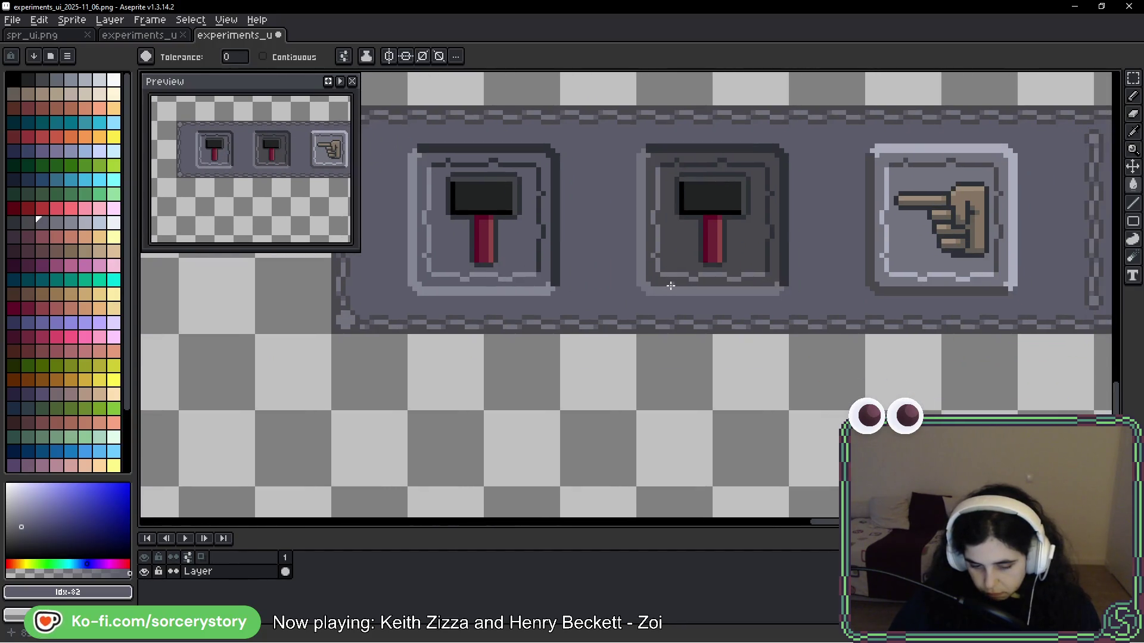
Step: Select and copy the square frames from the experiments_ui_2025-11_07 sprite
scroll(713, 297, "down", 2)
mouse_move(821, 393)
left_mouse_down()
mouse_move(766, 299)
mouse_move(761, 405)
left_mouse_up()
scroll(906, 356, "up", 2)
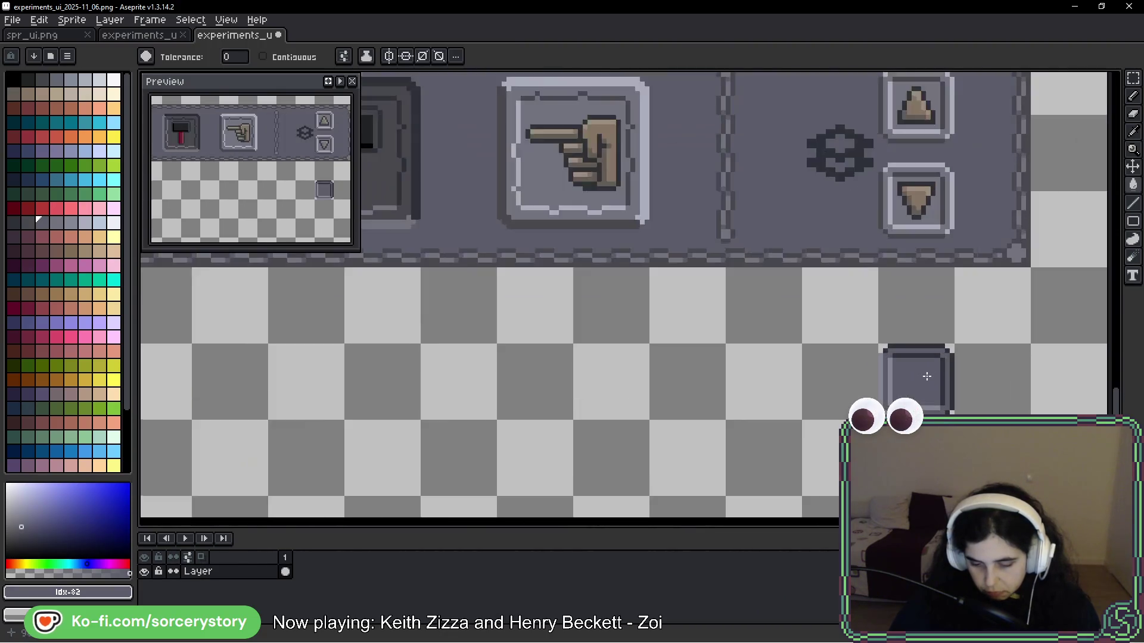
key("m")
left_click_drag(881, 344, 953, 412)
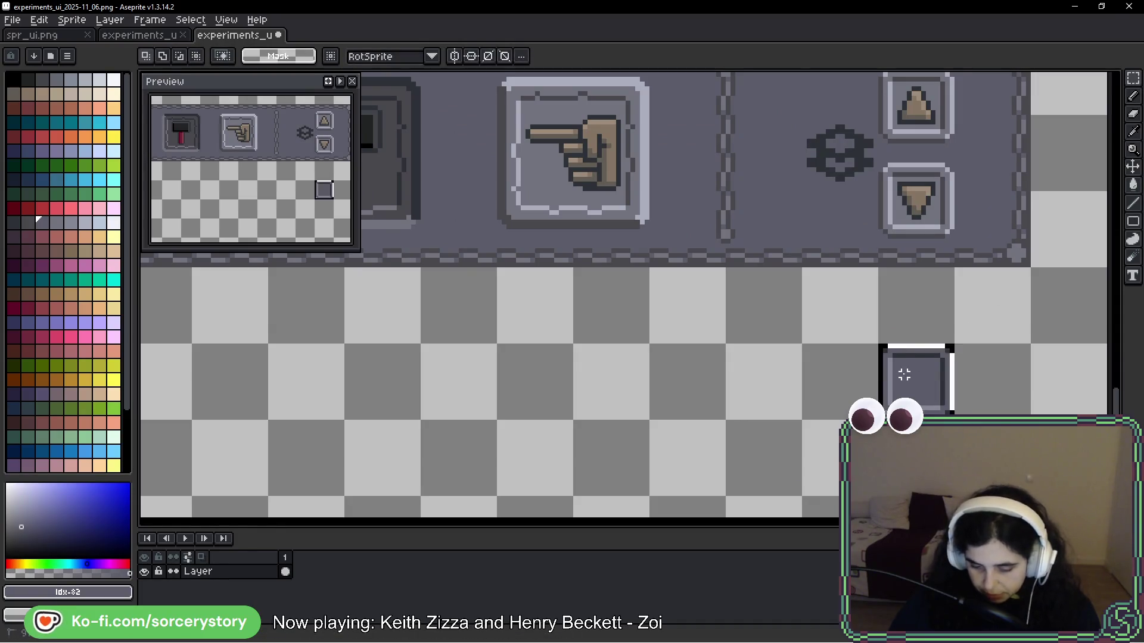
scroll(903, 366, "down", 3)
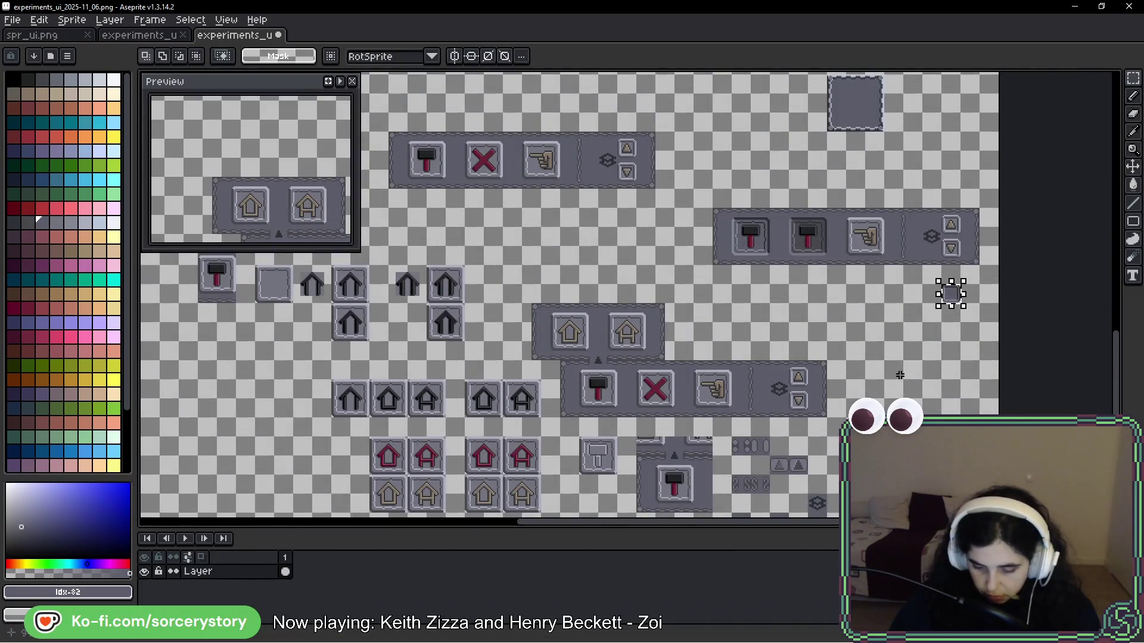
left_click(149, 36)
key("ctrl+c")
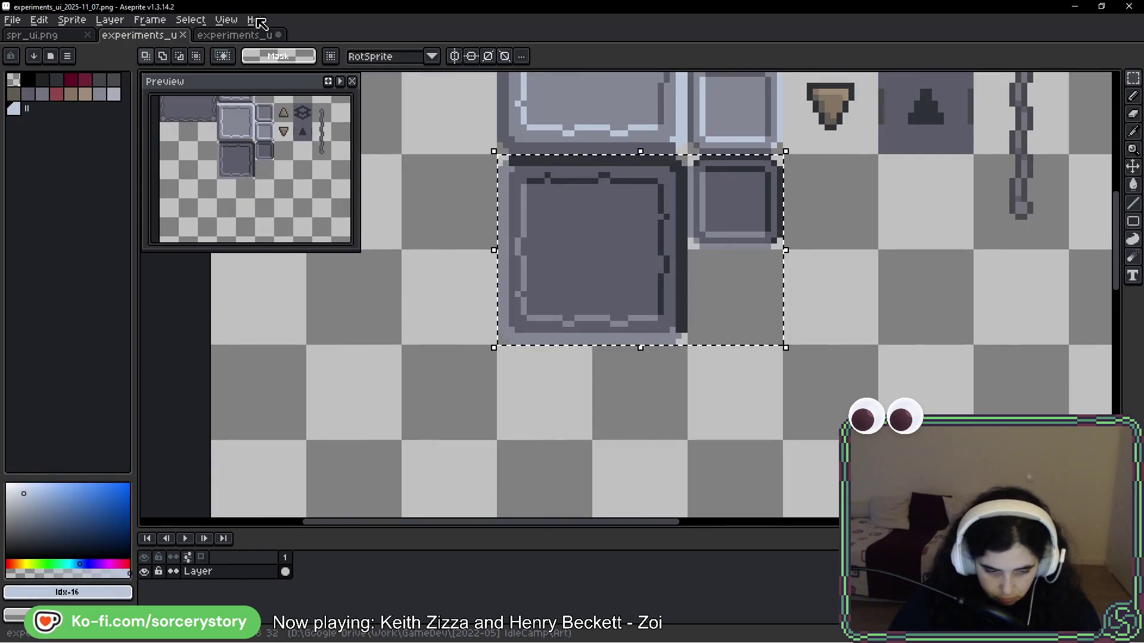
Step: Paste the square frames into the 2025-11_06 sheet below the action bar
left_click(232, 36)
key("ctrl+v")
mouse_move(656, 302)
left_mouse_down()
mouse_move(812, 319)
mouse_move(791, 319)
mouse_move(784, 334)
mouse_move(651, 237)
left_mouse_up()
left_click(797, 291)
left_click(749, 248)
Step: Copy the down-arrow into the small square frame and sample the panel's grey
scroll(749, 248, "up", 3)
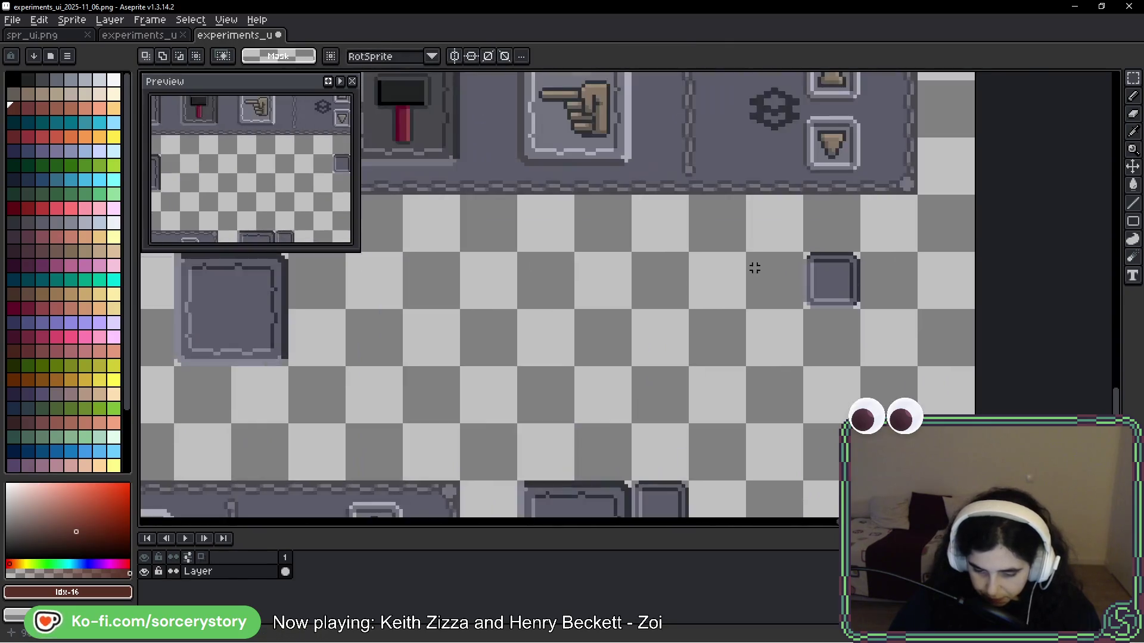
left_click_drag(802, 249, 865, 312)
scroll(743, 276, "up", 1)
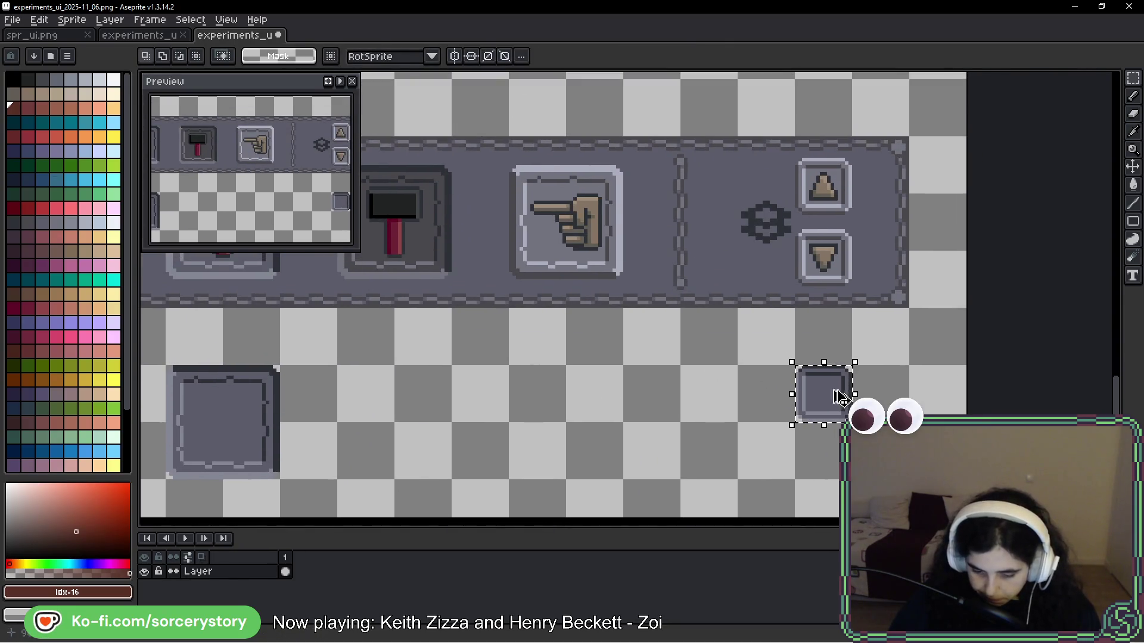
key("ctrl+d")
scroll(791, 241, "up", 2)
mouse_move(791, 240)
left_mouse_down()
mouse_move(842, 292)
mouse_move(832, 506)
mouse_move(833, 454)
left_mouse_up()
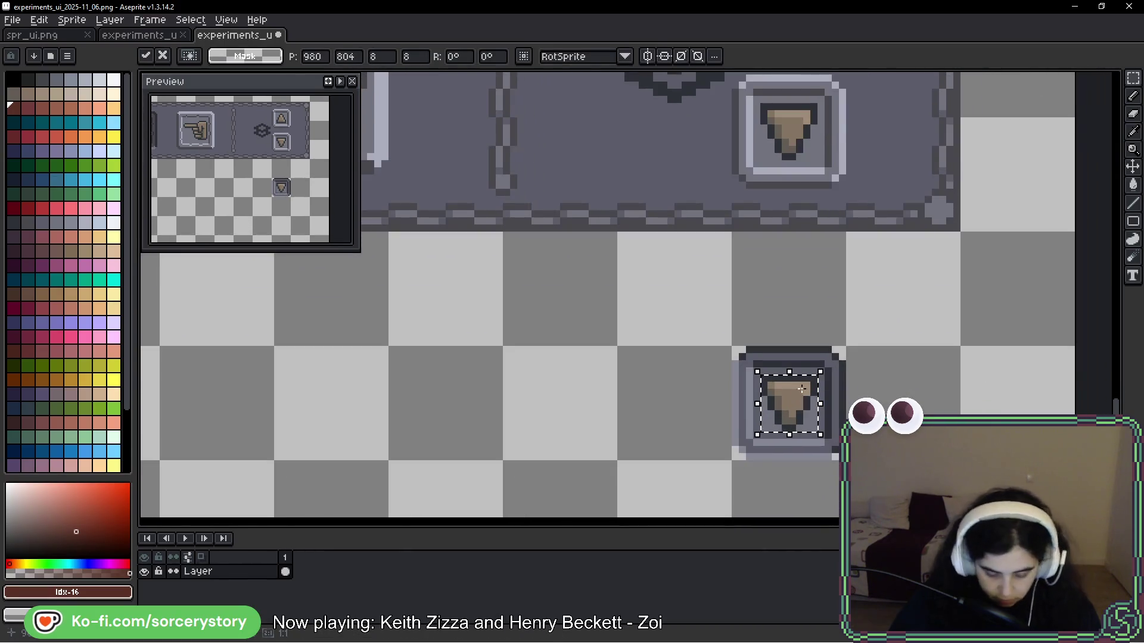
key("w")
left_click(822, 403, "alt")
key("ctrl+d")
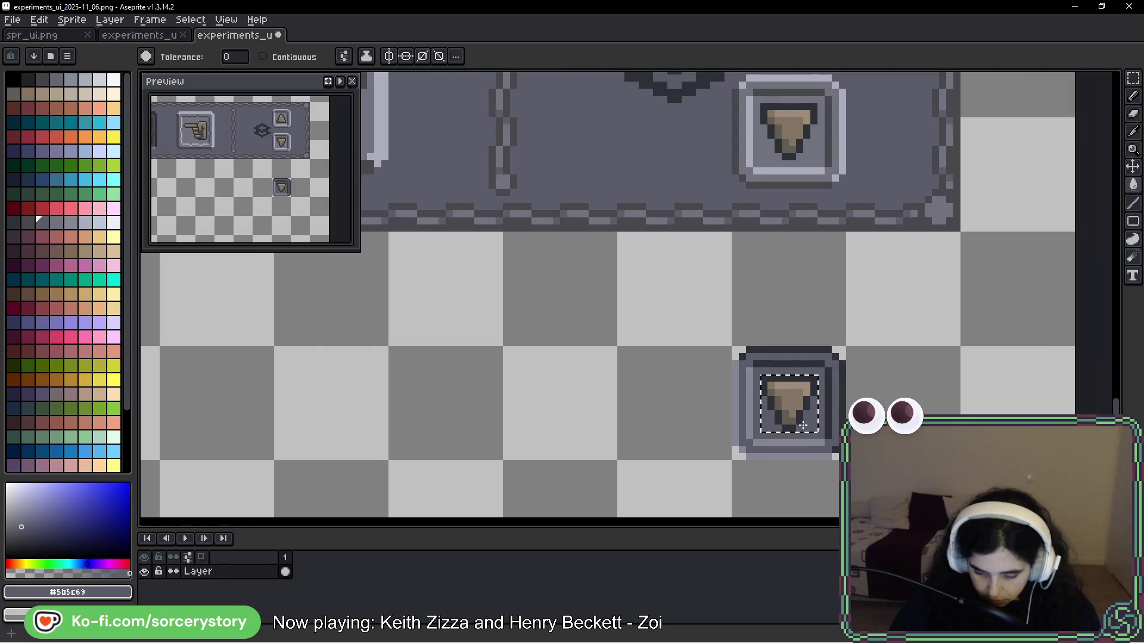
key("m")
left_click_drag(731, 460, 846, 345)
Step: Move the new down-arrow button into the panel and reselect it
mouse_move(786, 417)
left_mouse_down()
mouse_move(785, 382)
mouse_move(766, 455)
mouse_move(787, 473)
mouse_move(771, 497)
left_mouse_up()
key("ctrl+d")
scroll(771, 447, "down", 1)
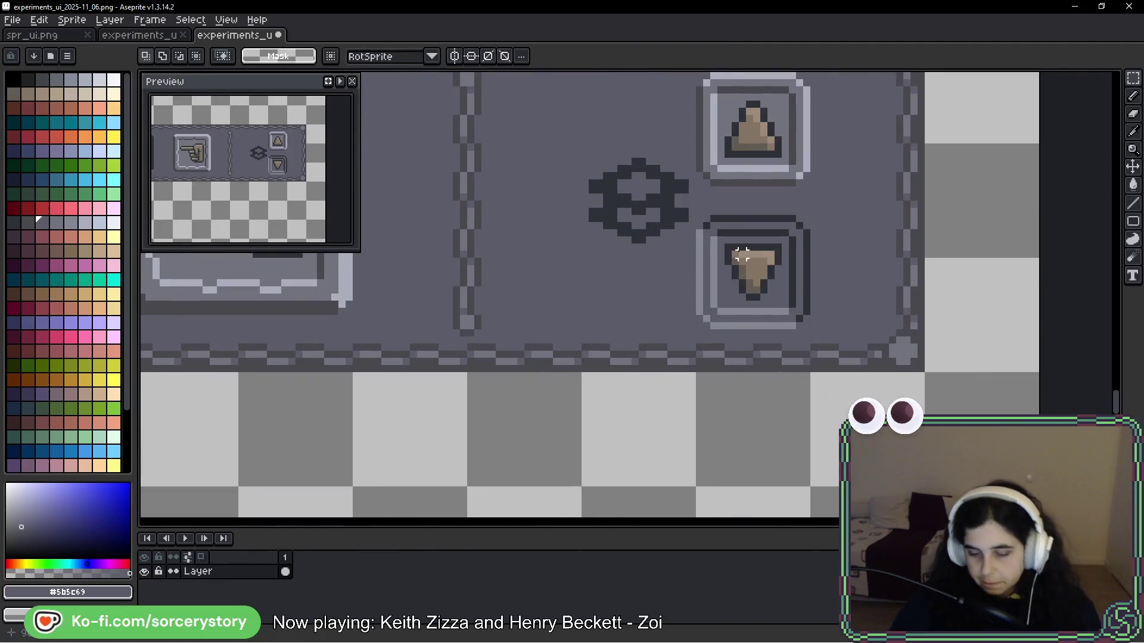
scroll(741, 255, "down", 1)
key("ctrl+z")
key("ctrl+y")
scroll(705, 221, "up", 2)
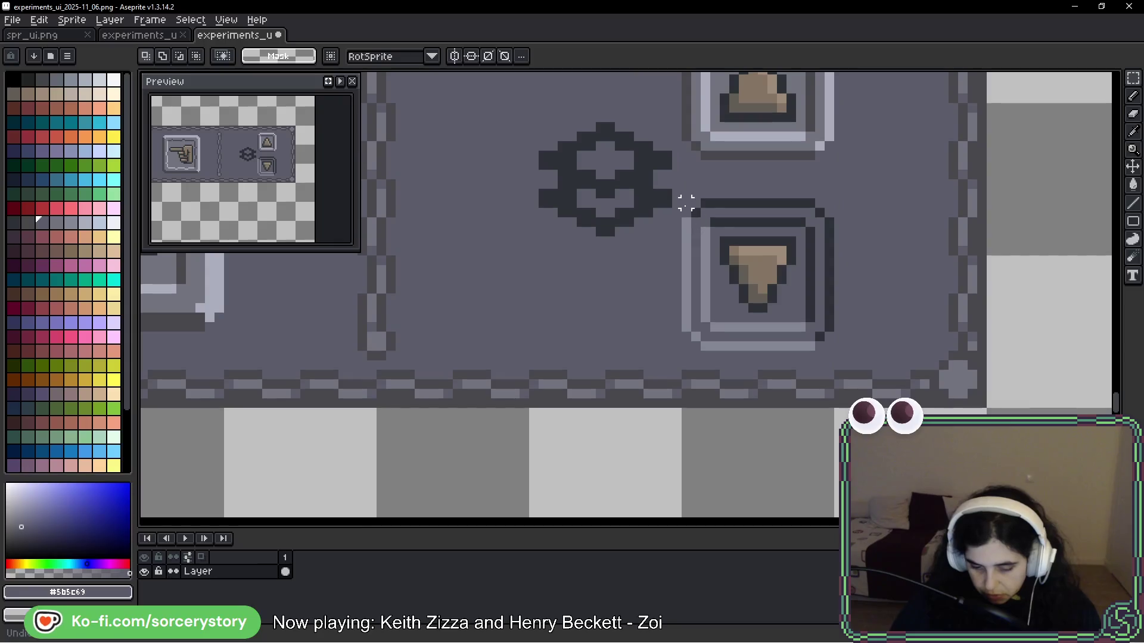
key("ctrl+z")
Step: Paint Bucket the down-arrow button's inner ring with a darker palette grey
key("g")
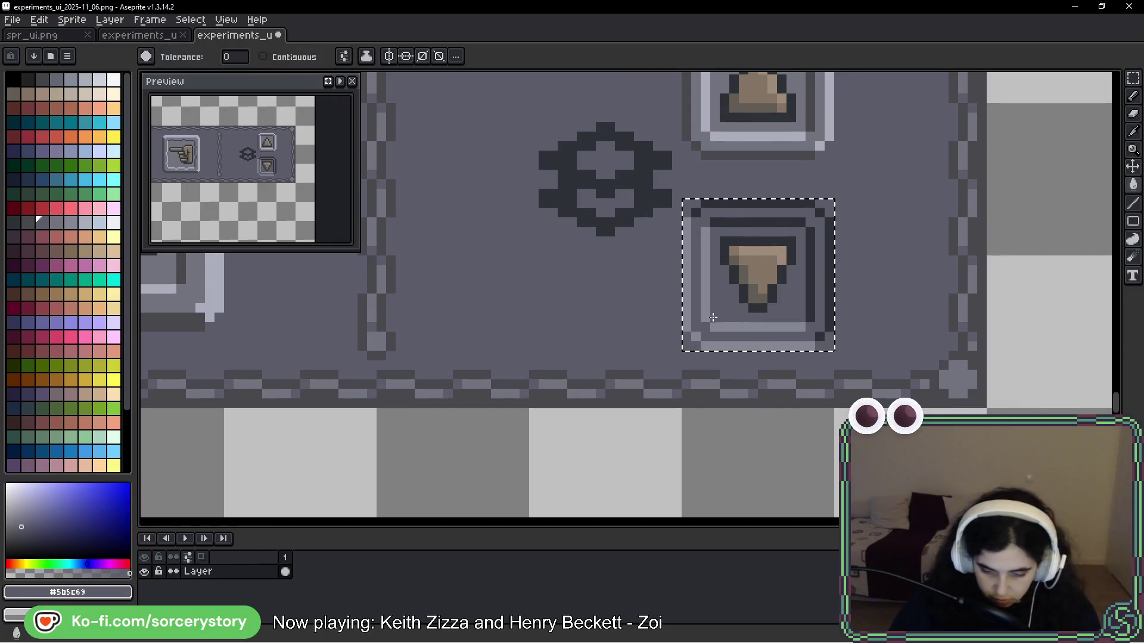
left_click(25, 221)
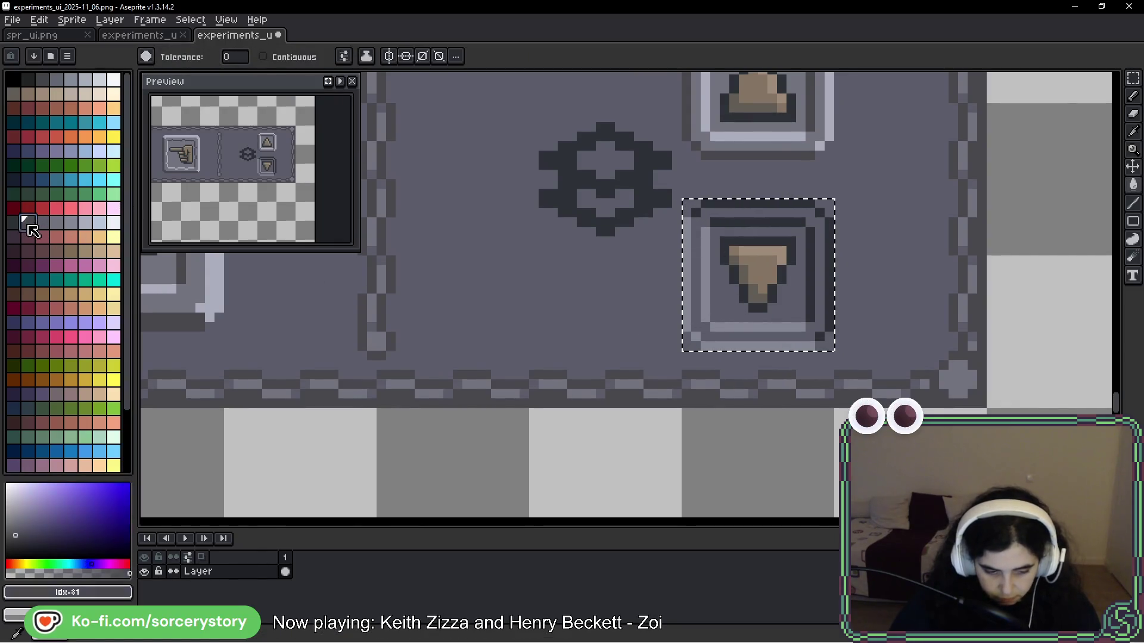
left_click(723, 298)
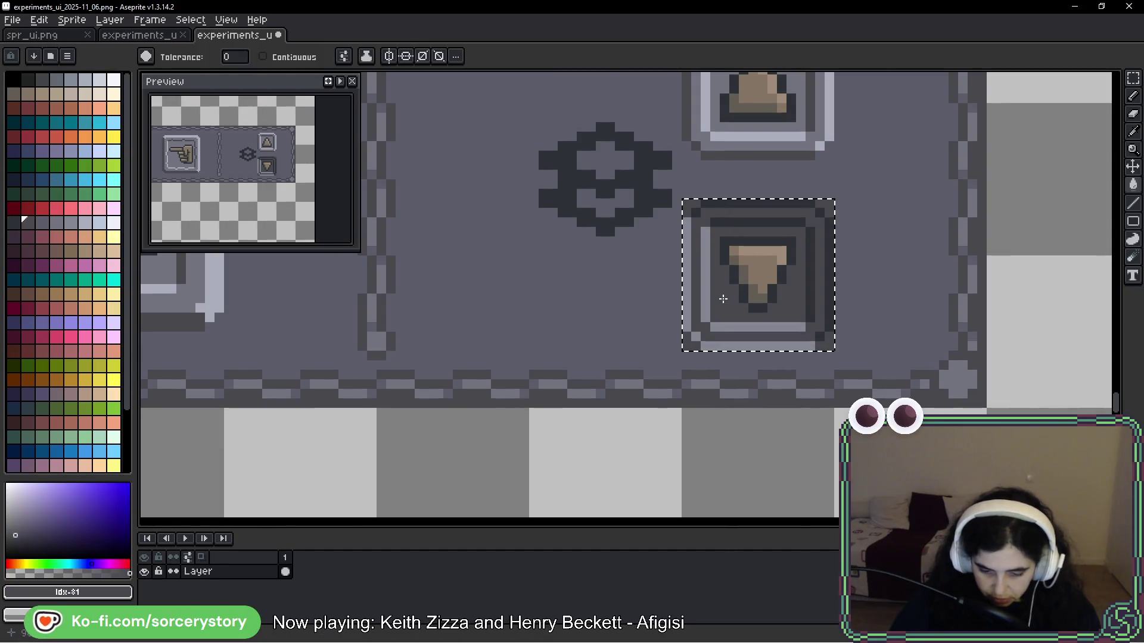
left_click(54, 222)
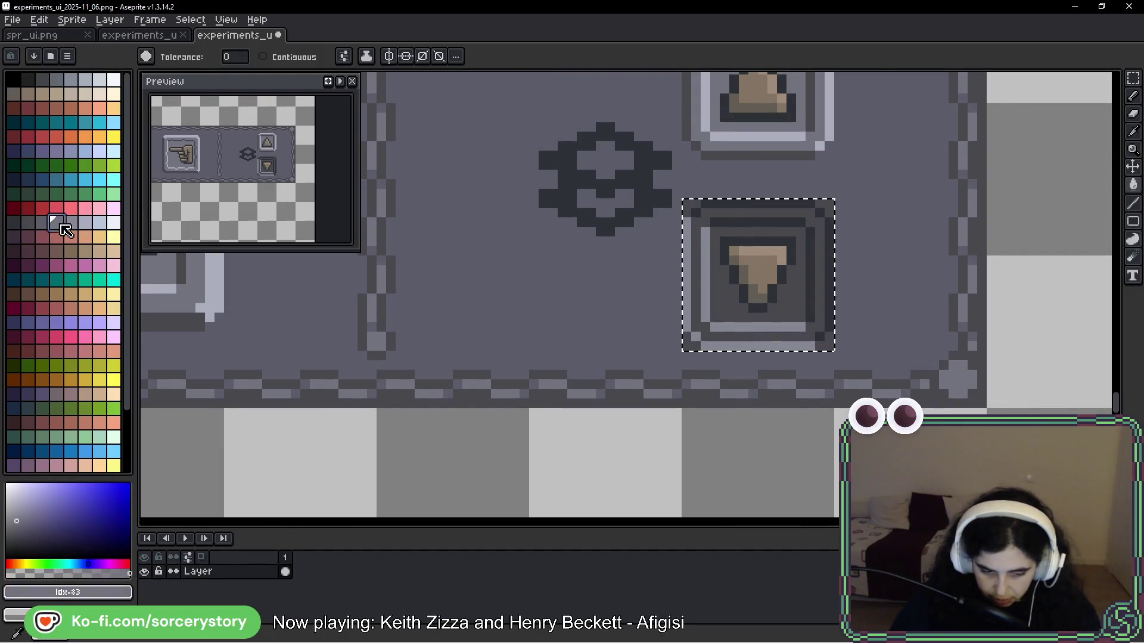
key("ctrl+d")
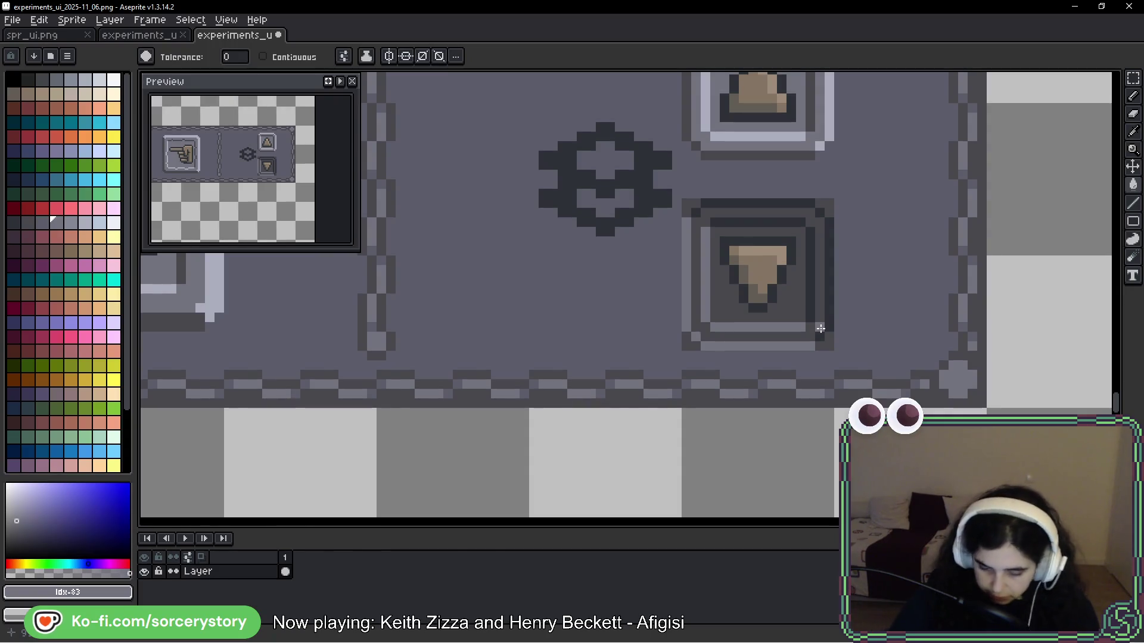
Step: Try recolouring the arrow's dark outline with the panel's background grey, then undo and switch to the pencil
left_click(839, 191, "alt")
left_click(827, 202)
key("ctrl+z")
key("b")
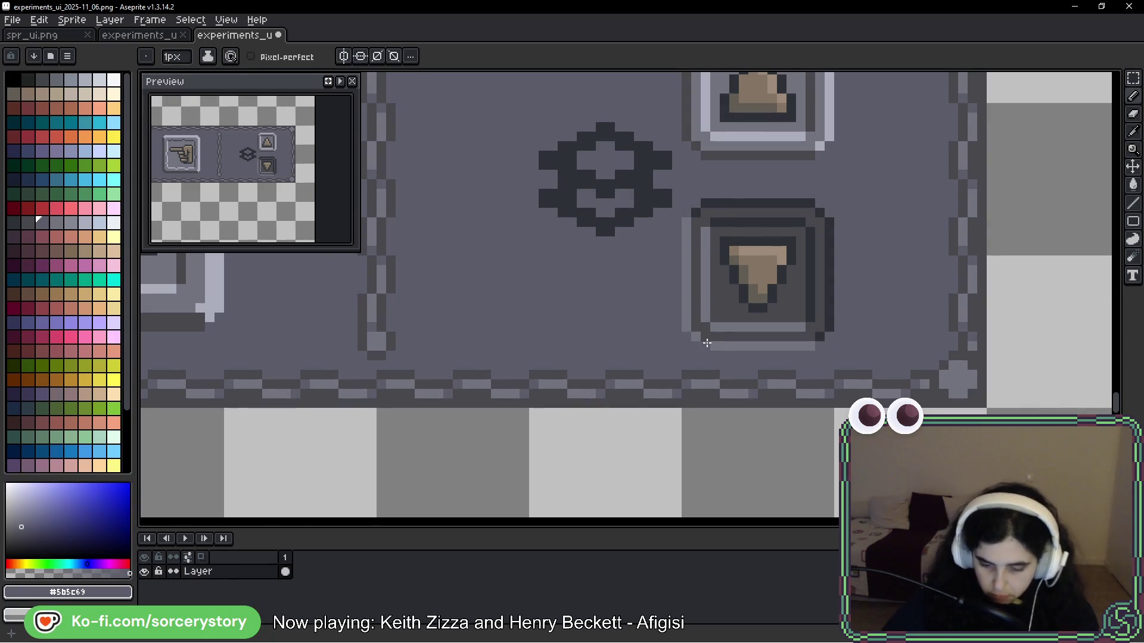
scroll(774, 270, "down", 5)
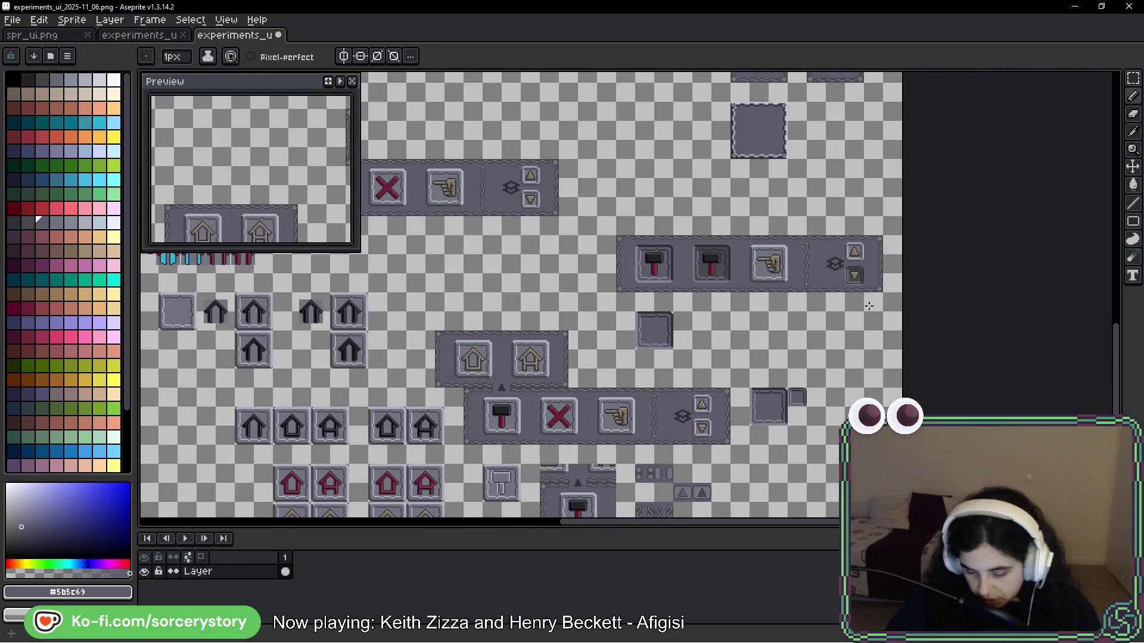
left_click_drag(769, 305, 815, 299)
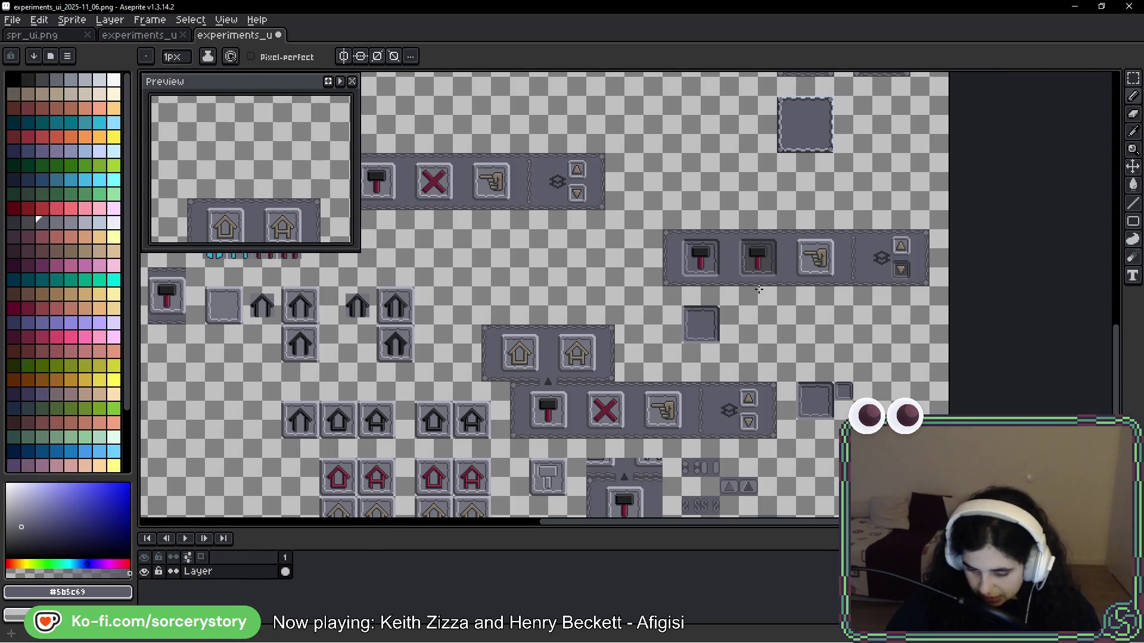
scroll(758, 290, "up", 2)
scroll(795, 280, "right", 2)
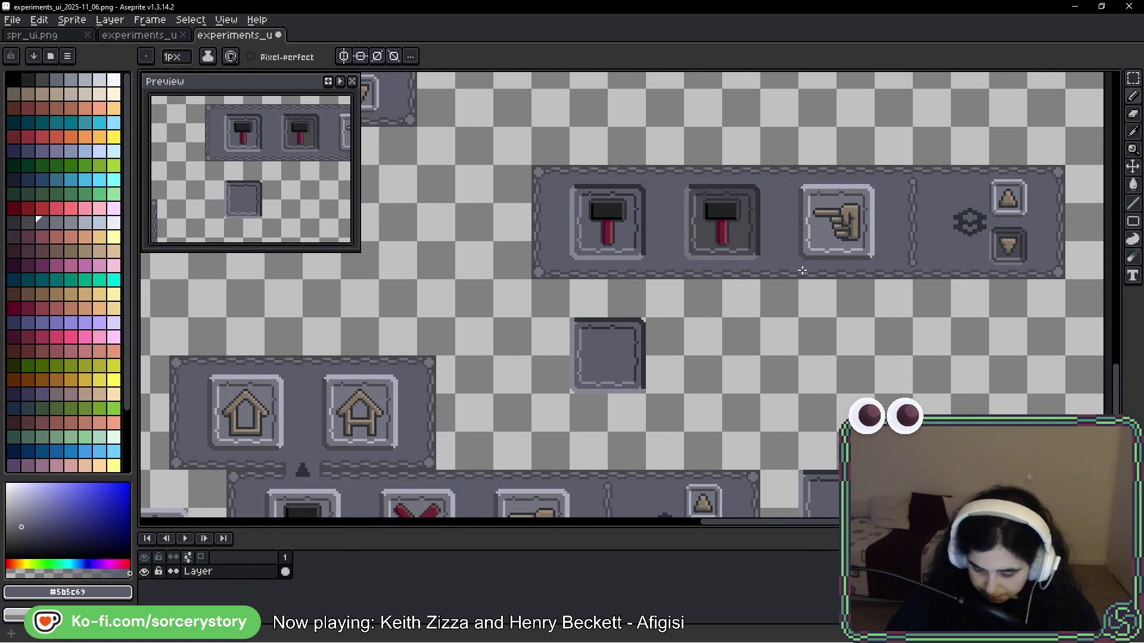
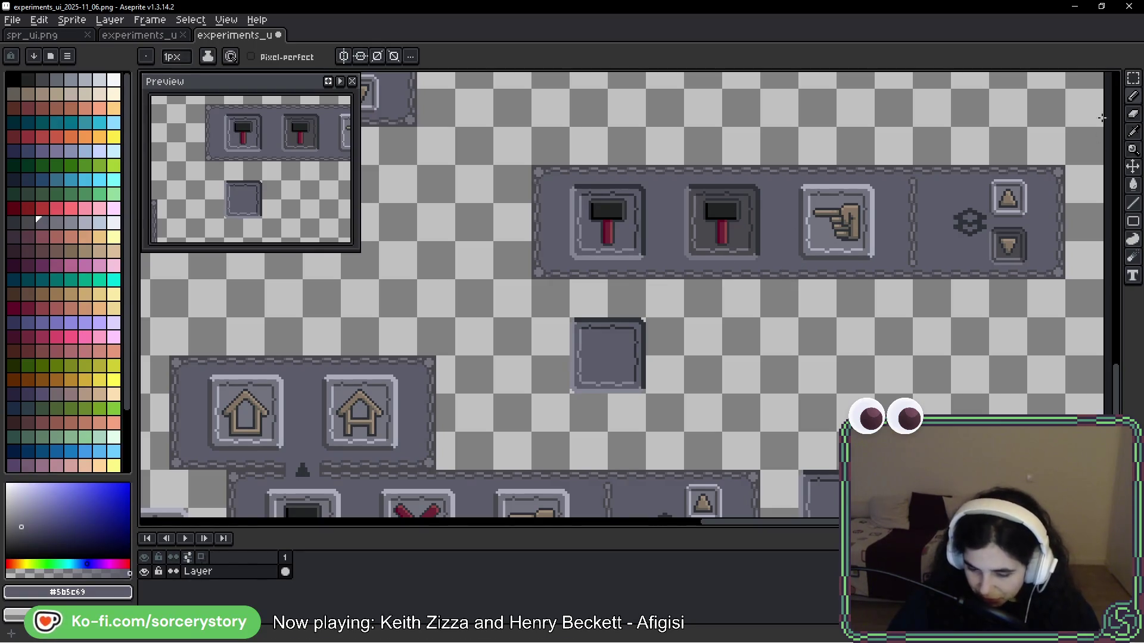
Step: Magic-wand select the right hammer button and drag it beside the empty box below the action bar
key("w")
scroll(670, 206, "up", 2)
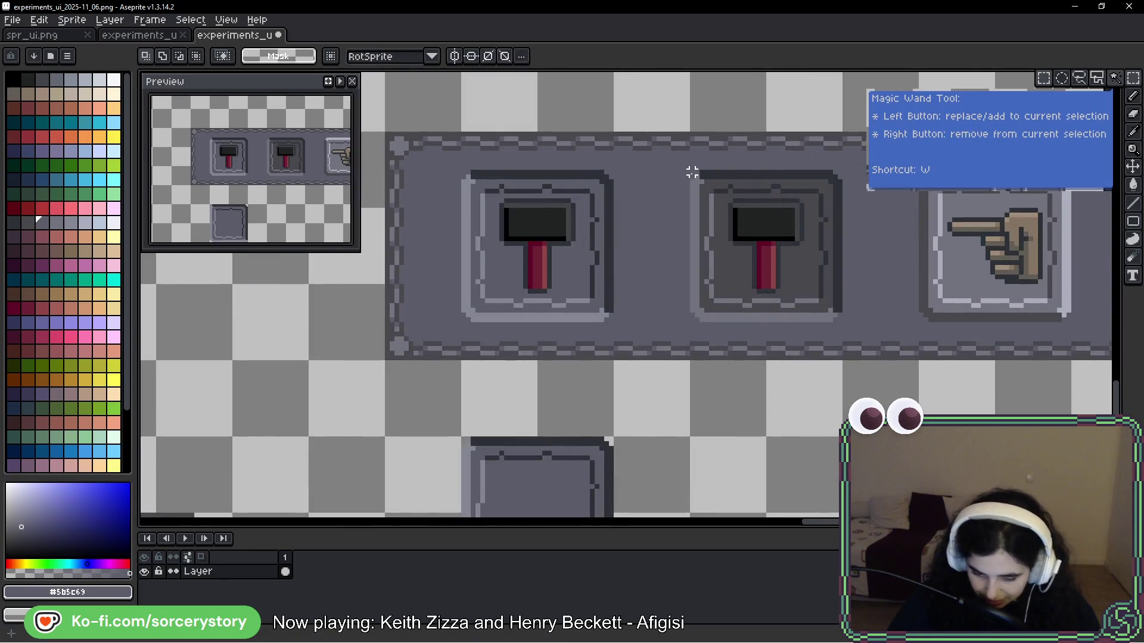
scroll(692, 172, "up", 2)
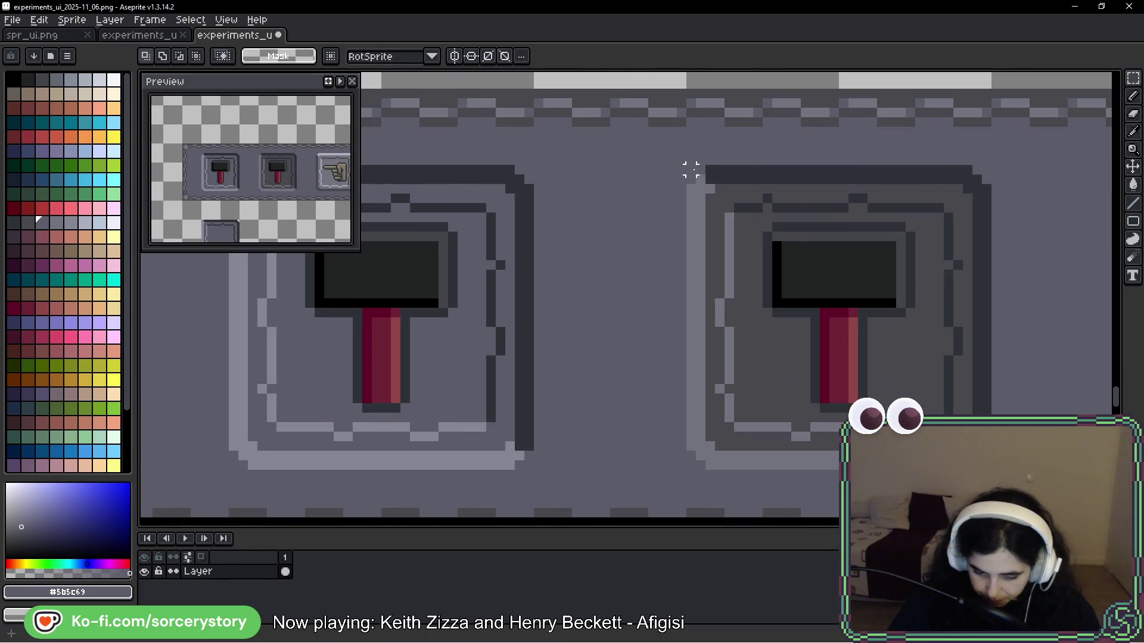
left_click(690, 169)
mouse_move(690, 169)
left_mouse_down()
mouse_move(894, 119)
mouse_move(967, 79)
mouse_move(940, 191)
mouse_move(842, 309)
left_mouse_up()
key("b")
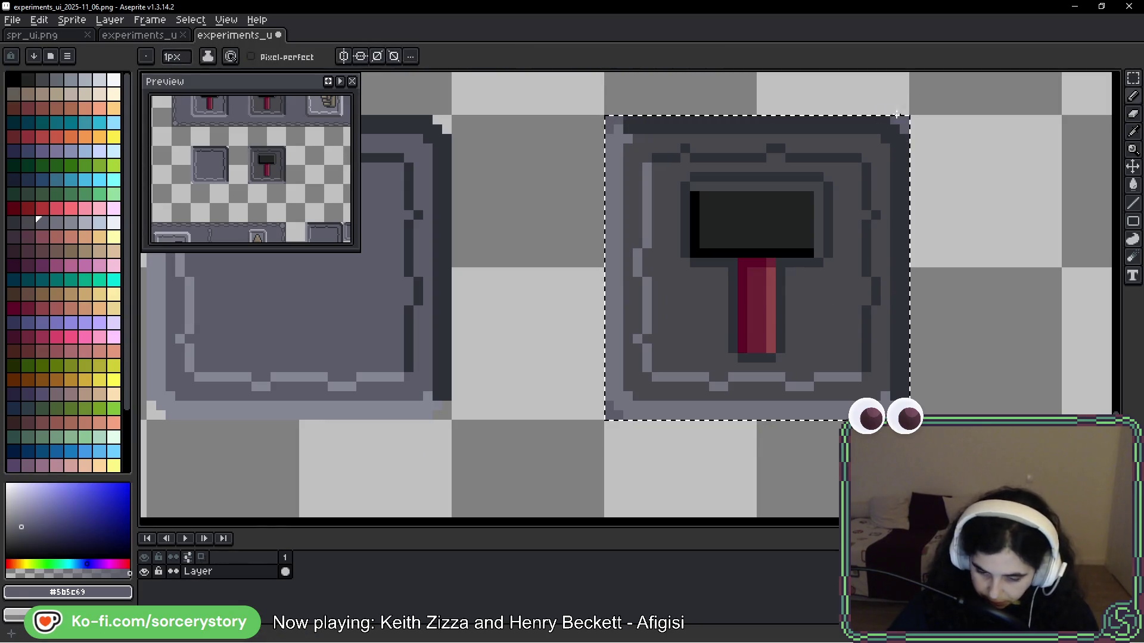
left_click(723, 148)
key("ctrl+z")
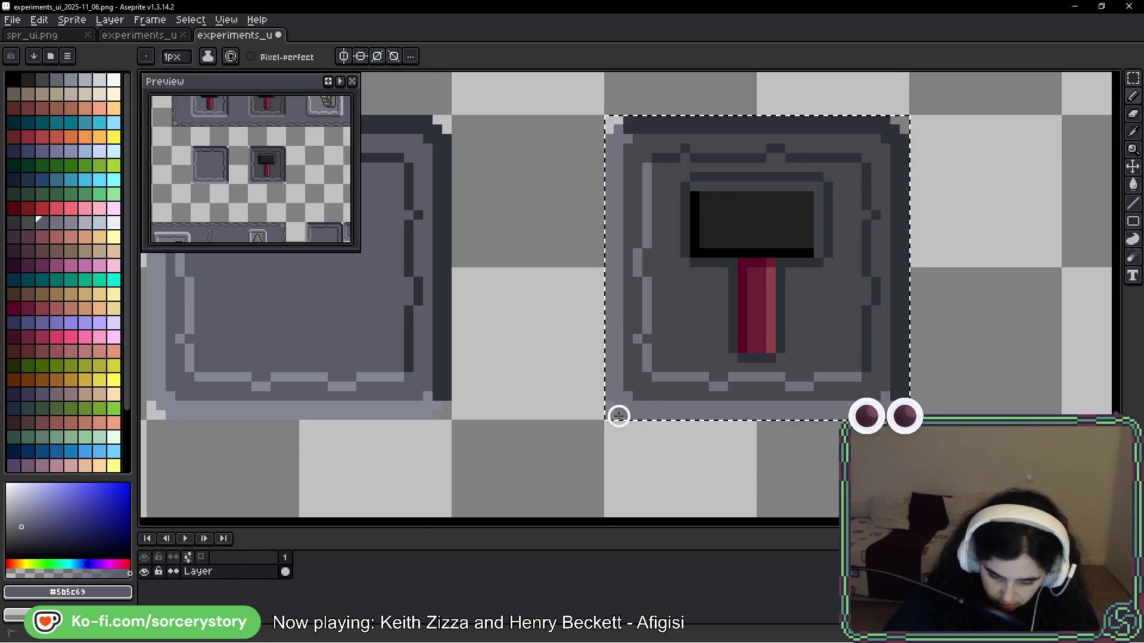
Step: Marquee-select the small empty tile and move it beside the large empty box
scroll(825, 296, "down", 4)
scroll(775, 310, "down", 1)
key("m")
scroll(1036, 179, "down", 1)
scroll(1050, 183, "down", 2)
scroll(863, 281, "up", 3)
left_click_drag(814, 248, 874, 309)
scroll(839, 260, "down", 1)
mouse_move(839, 261)
left_mouse_down()
mouse_move(799, 358)
mouse_move(1017, 89)
mouse_move(982, 311)
mouse_move(974, 294)
mouse_move(973, 388)
mouse_move(982, 344)
left_mouse_up()
Step: Copy the small tile below itself and move the down-arrow tile beneath it
left_click(955, 134)
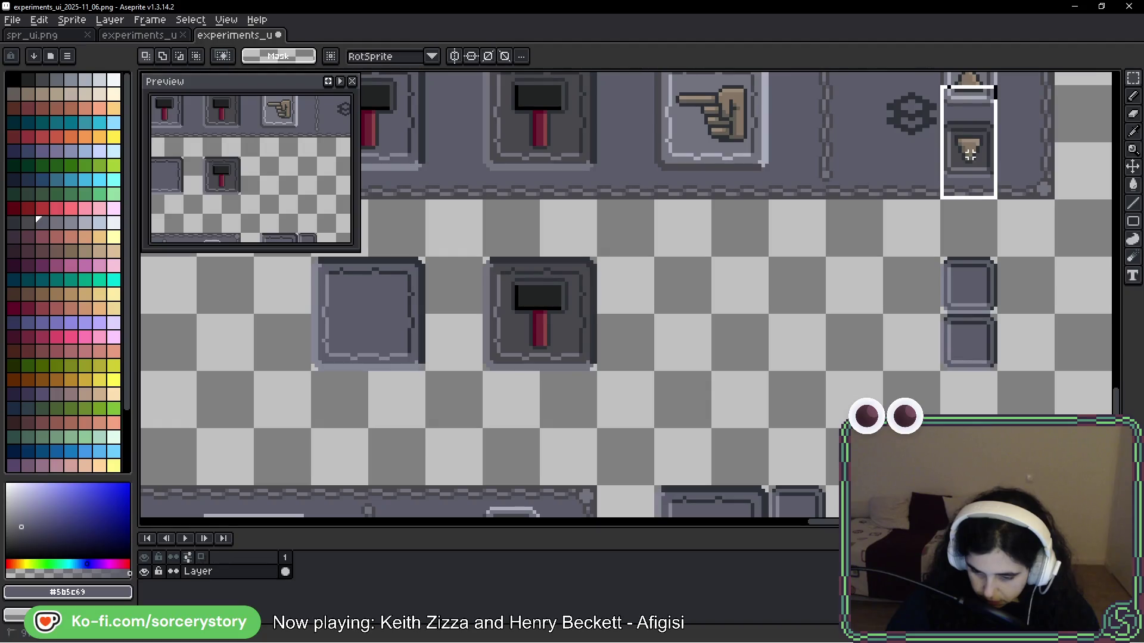
scroll(954, 132, "up", 2)
mouse_move(934, 119)
left_mouse_down()
mouse_move(973, 175)
mouse_move(1023, 208)
left_mouse_up()
mouse_move(1001, 159)
left_mouse_down()
mouse_move(1009, 243)
mouse_move(1008, 228)
left_mouse_up()
scroll(1007, 196, "down", 3)
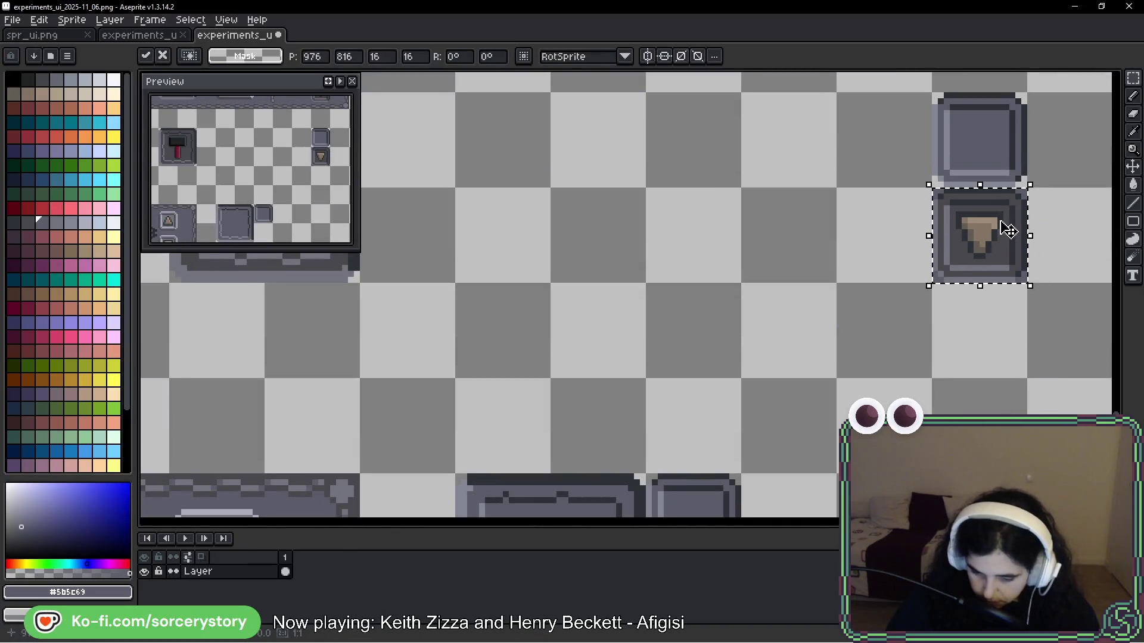
scroll(1008, 222, "up", 1)
scroll(954, 232, "up", 1)
key("Return")
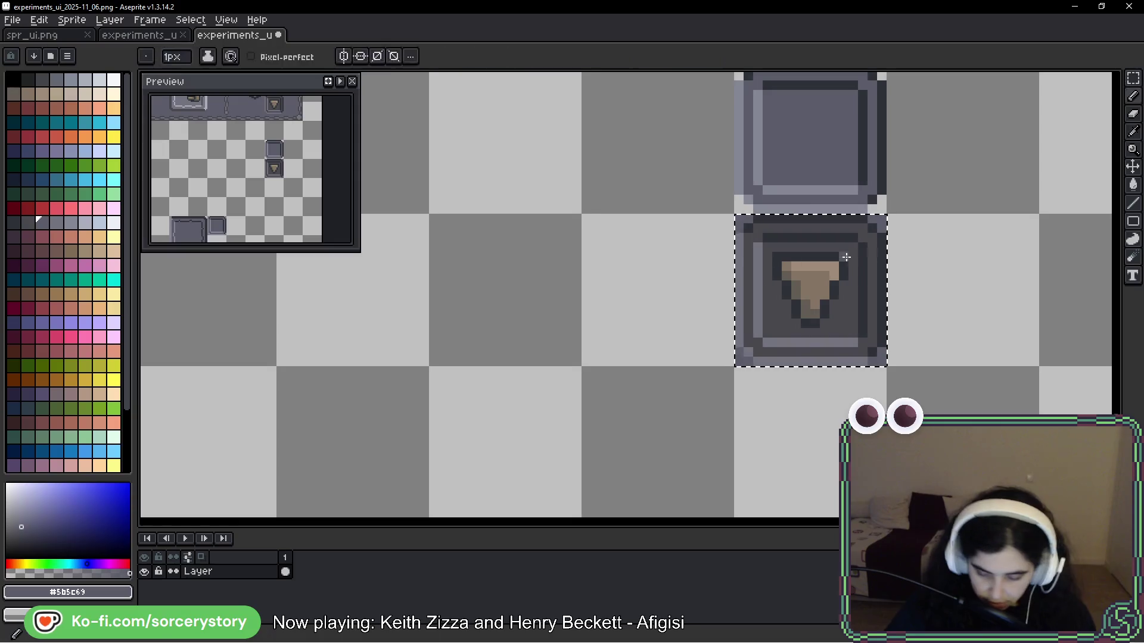
Step: Pick dark grey #43474d with the Pencil to paint over the arrow
key("b")
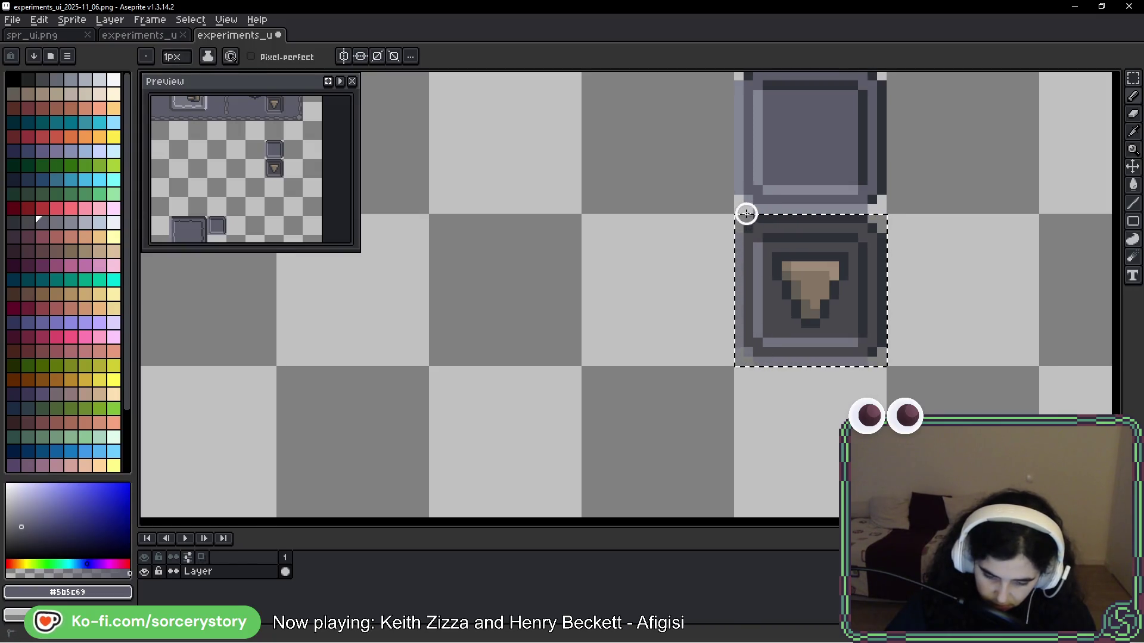
left_click(769, 269, "alt")
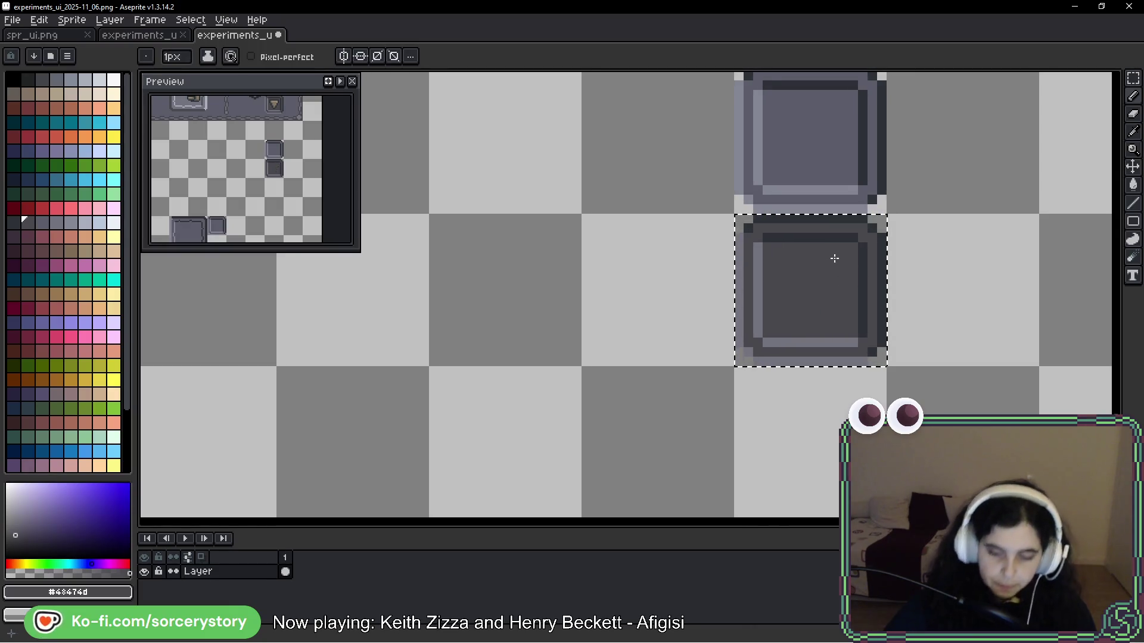
scroll(583, 294, "down", 2)
Step: Marquee-select the hammer icon inside the copied button and clear it, leaving a dark box
left_click_drag(588, 288, 843, 265)
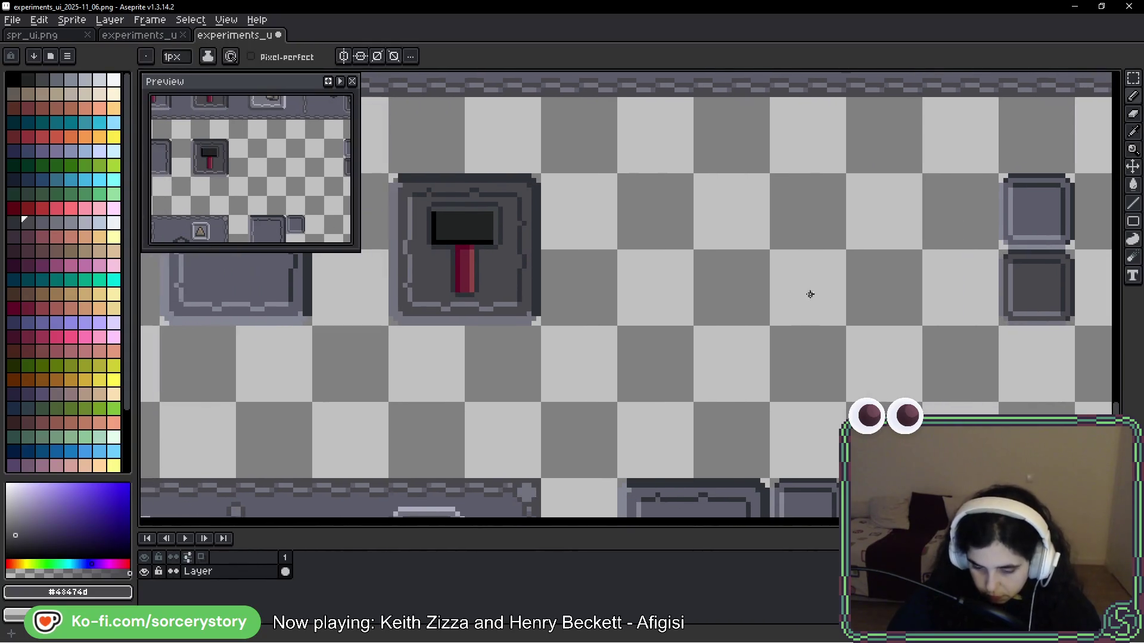
scroll(797, 307, "down", 2)
scroll(567, 265, "up", 3)
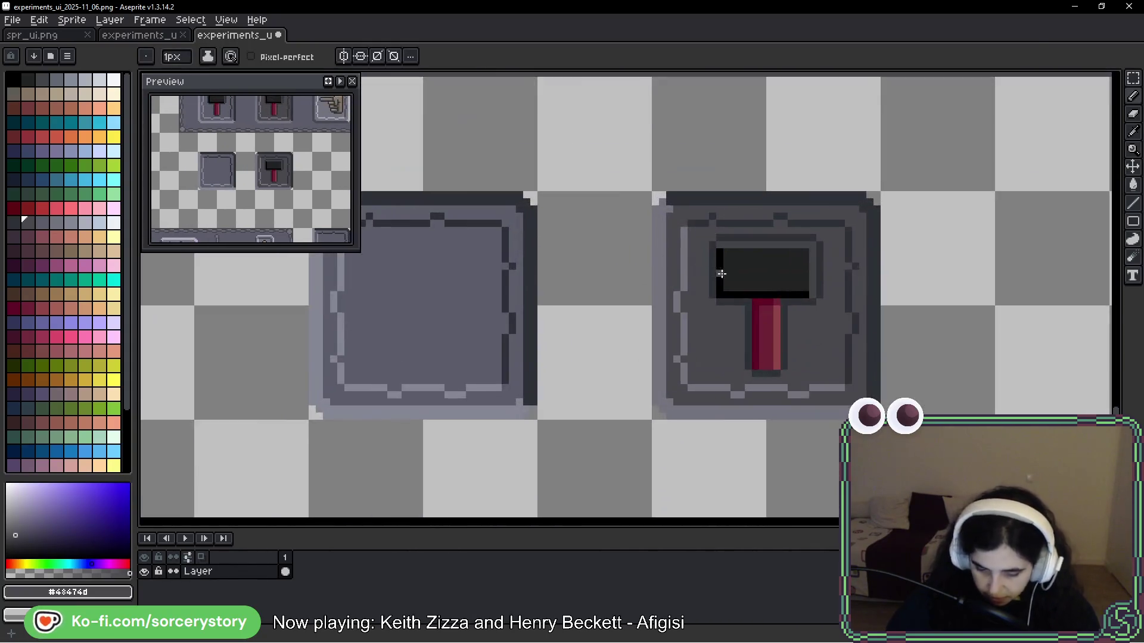
left_click(1132, 78)
scroll(784, 200, "up", 1)
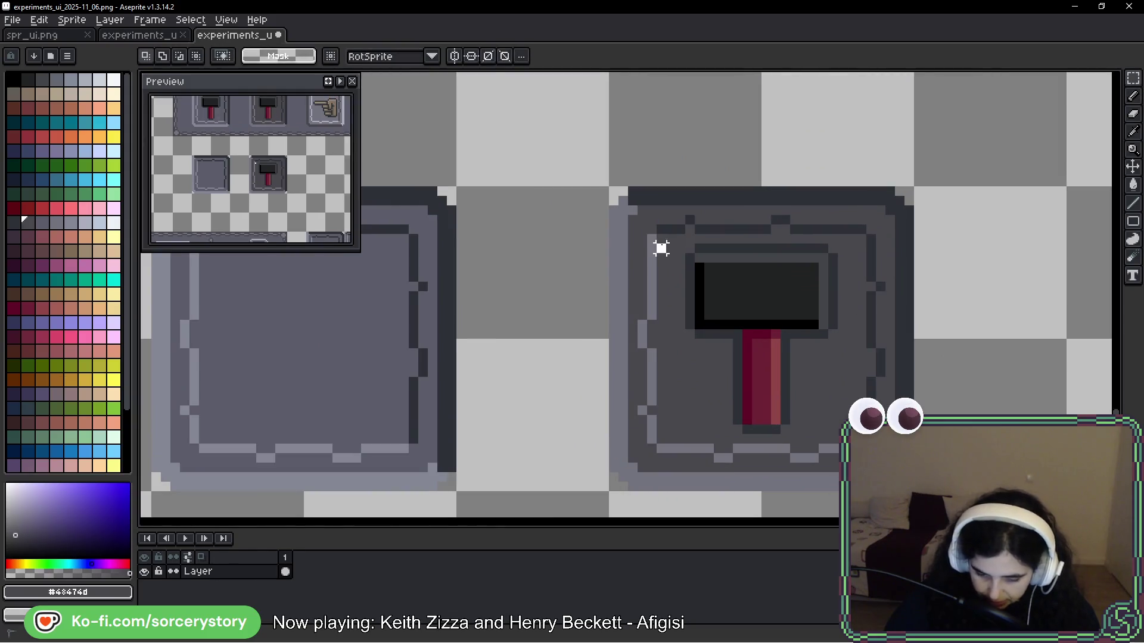
mouse_move(660, 239)
left_mouse_down()
mouse_move(812, 373)
mouse_move(857, 435)
left_mouse_up()
key("ctrl+d")
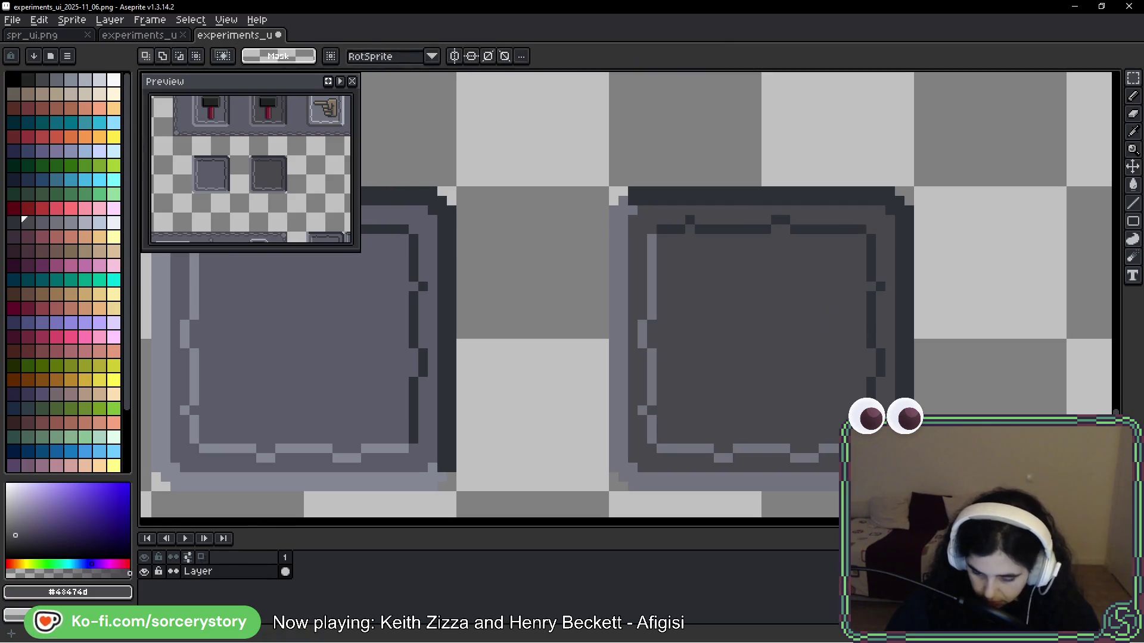
Step: Select the resulting dark empty box
scroll(930, 344, "down", 2)
scroll(929, 344, "down", 1)
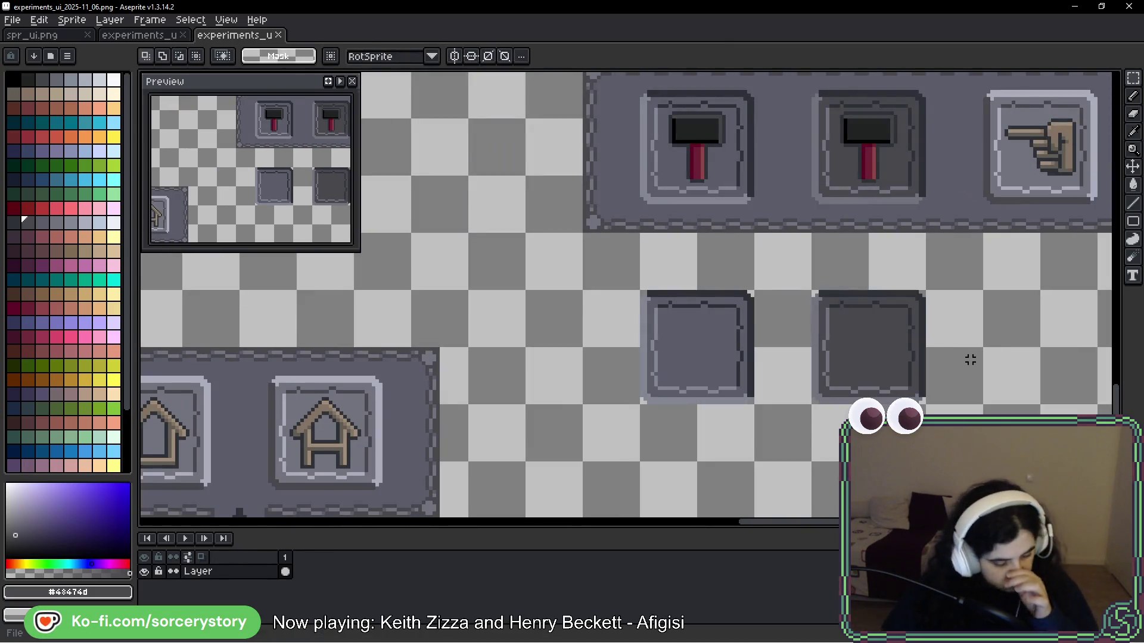
left_click_drag(970, 359, 886, 325)
scroll(846, 286, "down", 1)
mouse_move(846, 285)
left_mouse_down()
mouse_move(784, 251)
mouse_move(641, 250)
left_mouse_up()
left_click_drag(475, 214, 555, 293)
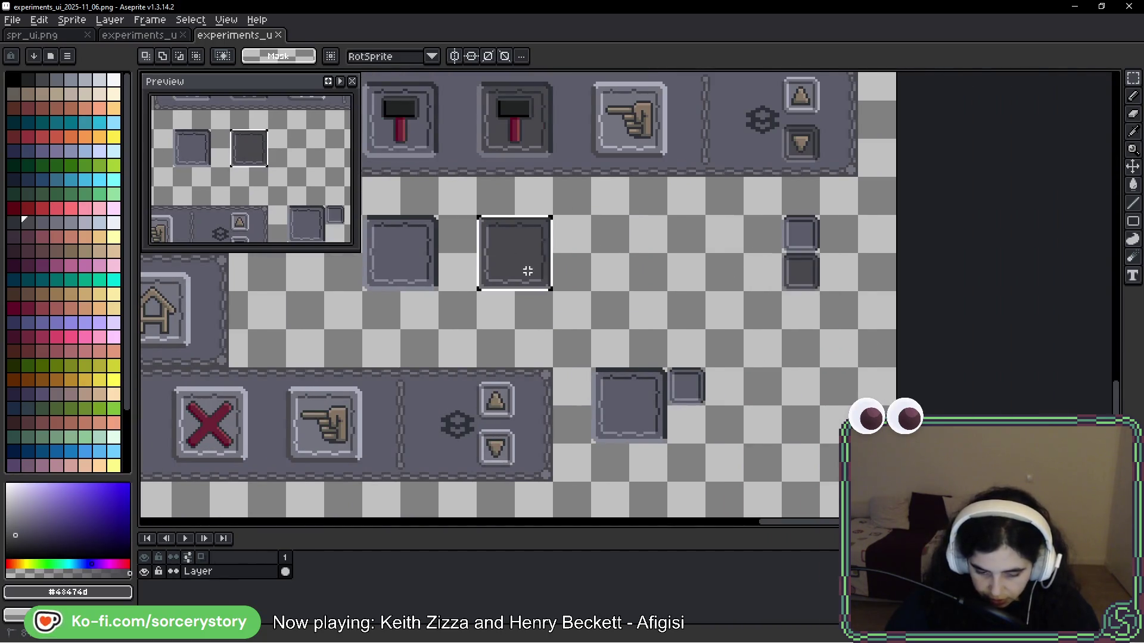
Step: Paste the large dark box into spr_ui.png directly under the light box
left_click(60, 35)
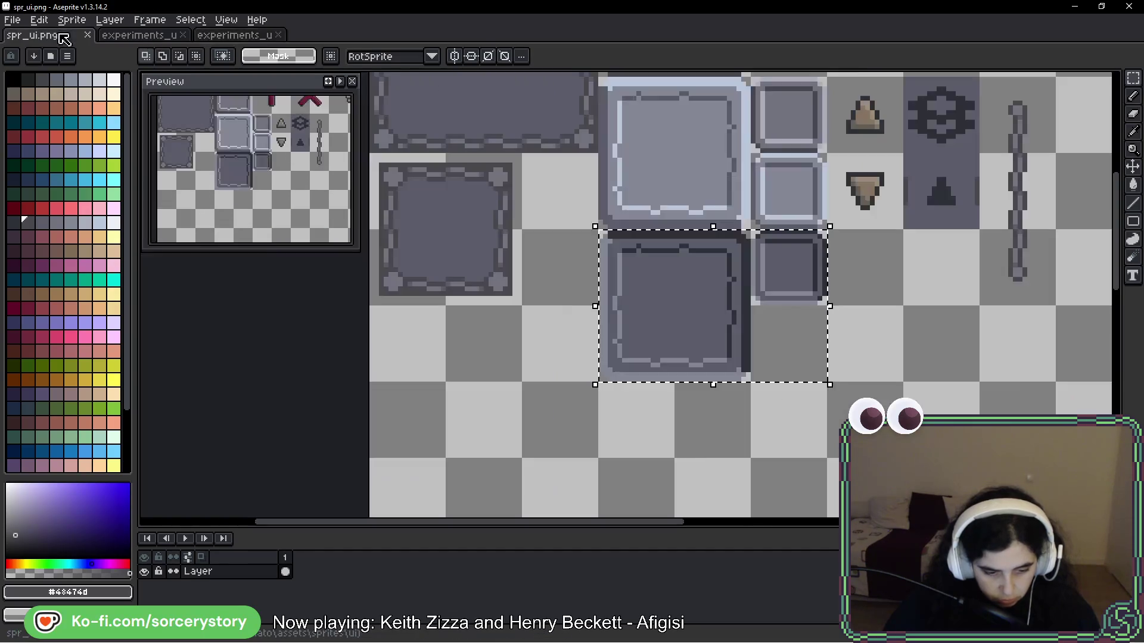
scroll(768, 323, "right", 2)
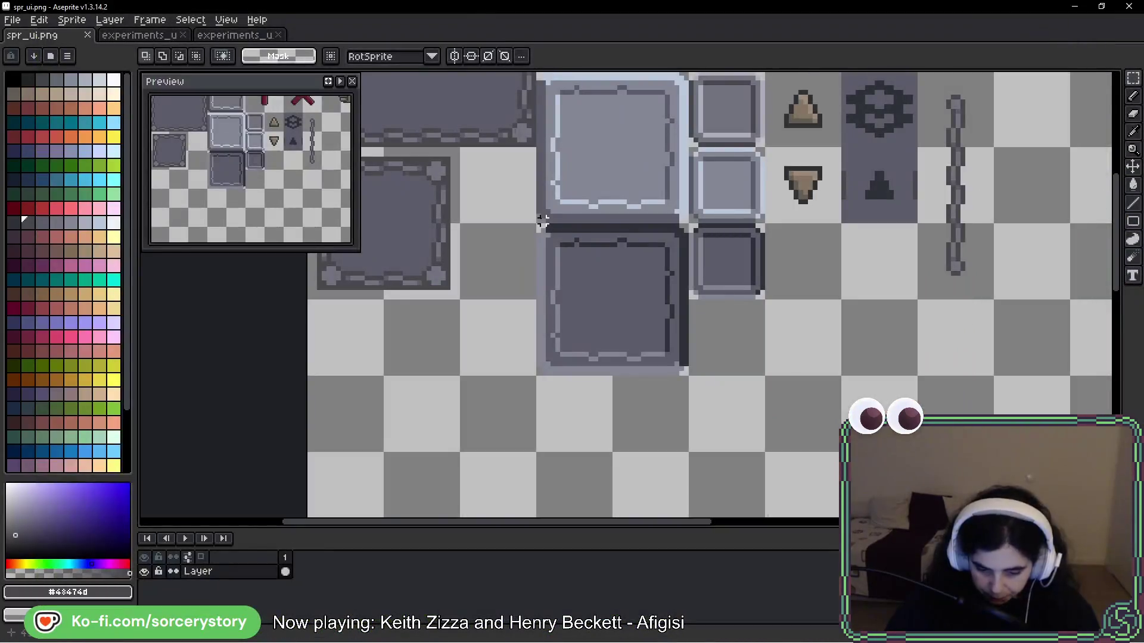
key("ctrl+v")
key("shift+Down")
left_click_drag(653, 307, 651, 264)
key("Return")
Step: Copy the small dark tile beside the large dark box in spr_ui.png, save, and switch to the game
left_click(243, 37)
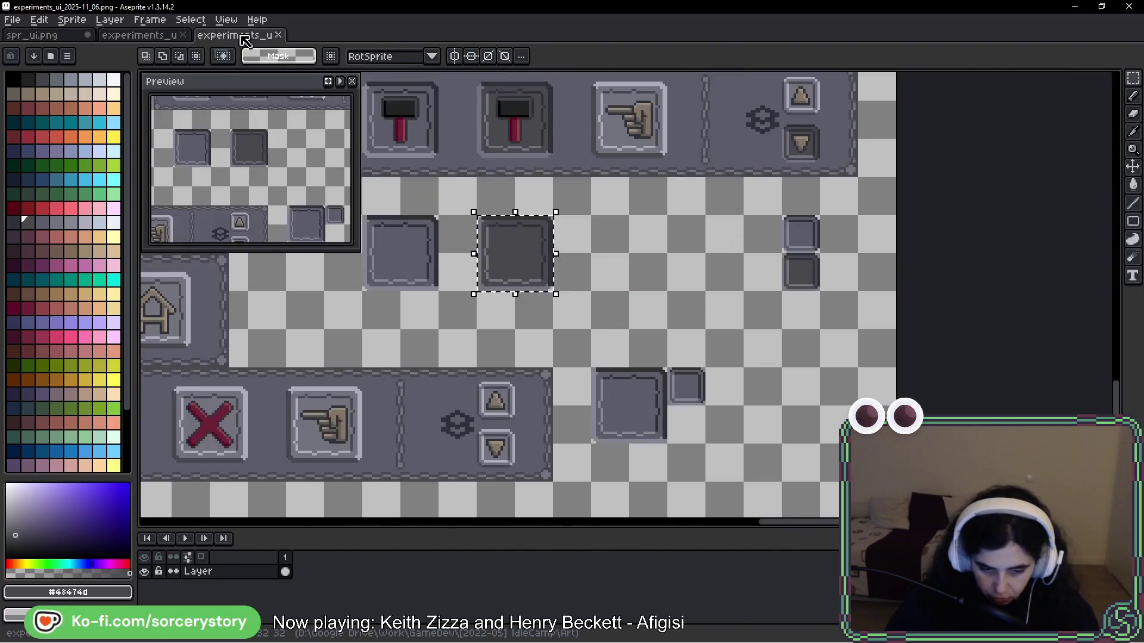
left_click(782, 278)
left_click(799, 274)
key("ctrl+c")
left_click(36, 35)
key("ctrl+v")
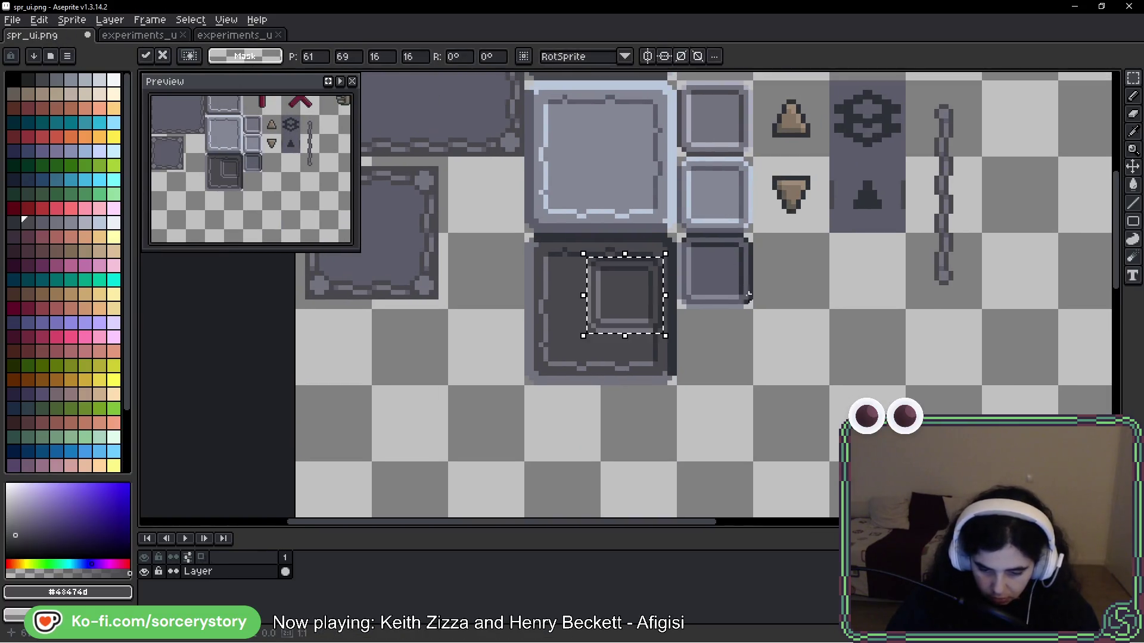
left_click_drag(651, 306, 742, 293)
left_click(808, 278)
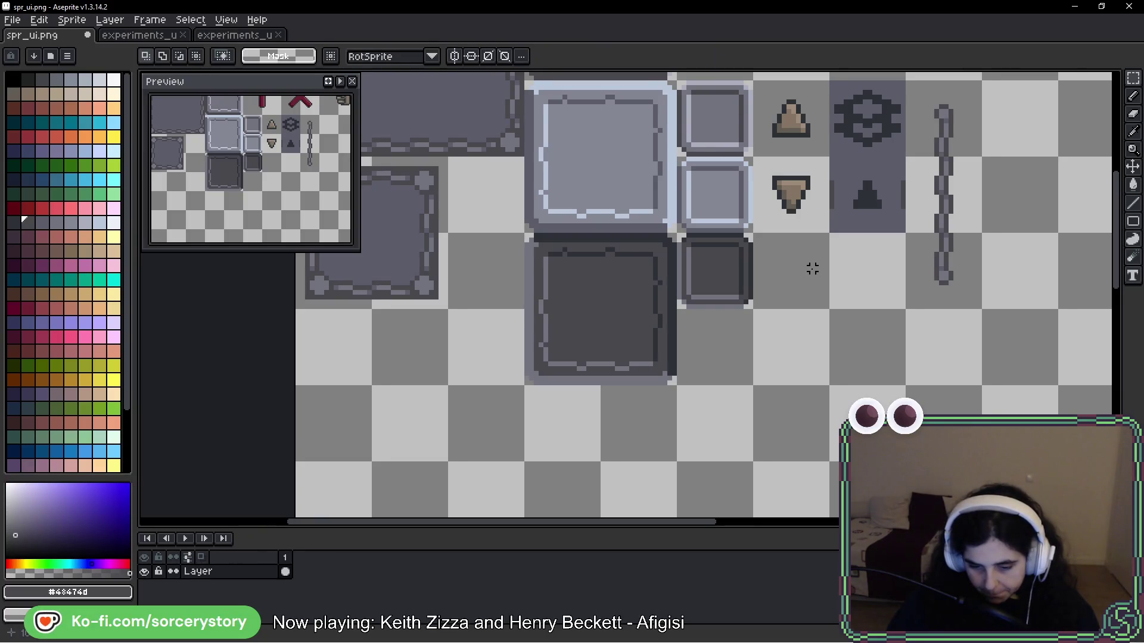
key("ctrl+s")
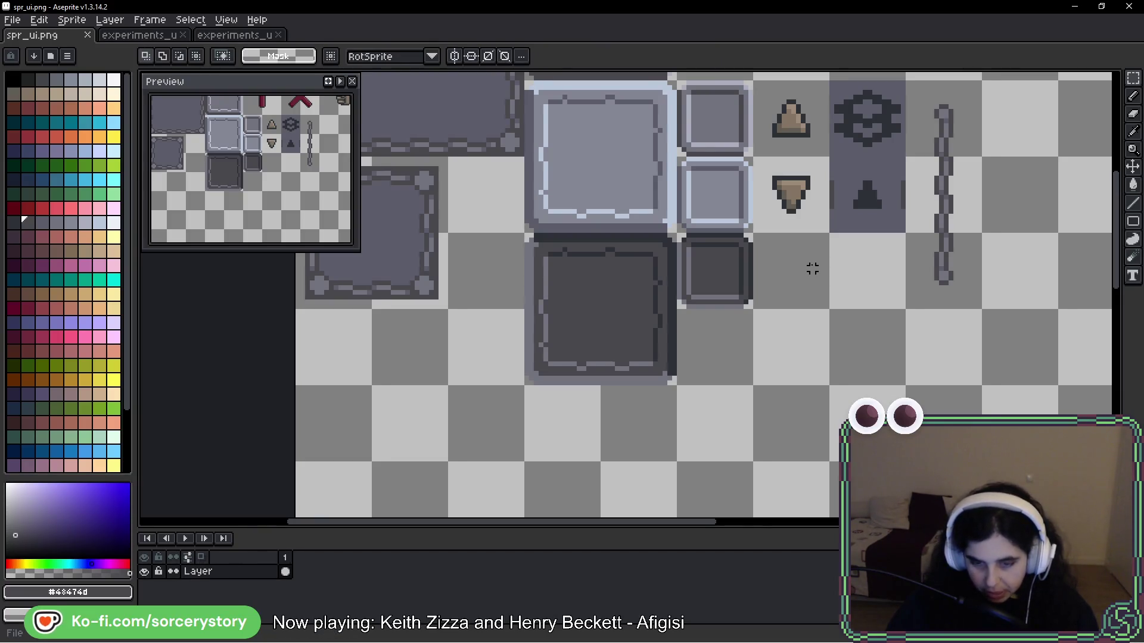
key("alt+Tab")
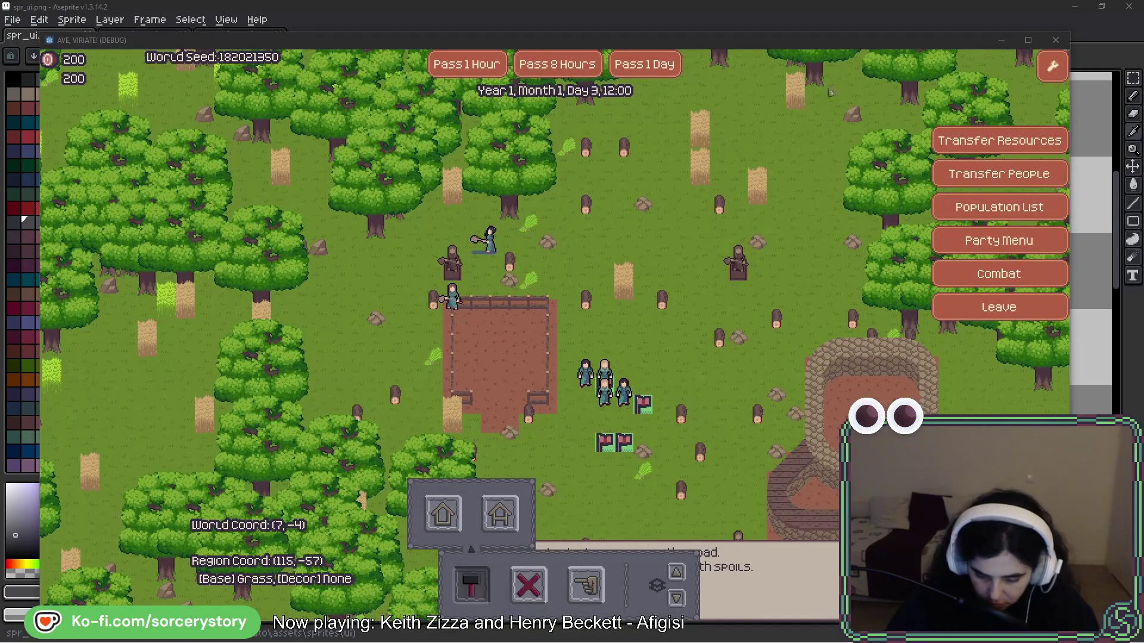
Step: Test the game's layer up/down arrows, stepping between the roof and plank floor layers
left_click(480, 601)
left_click(481, 602)
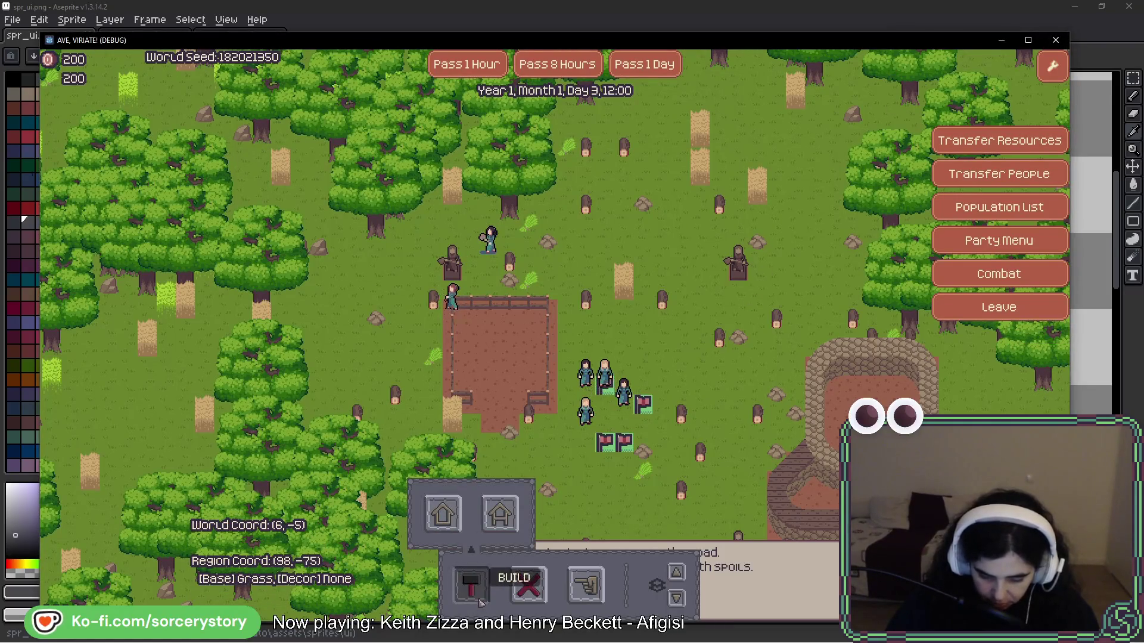
left_click(679, 599)
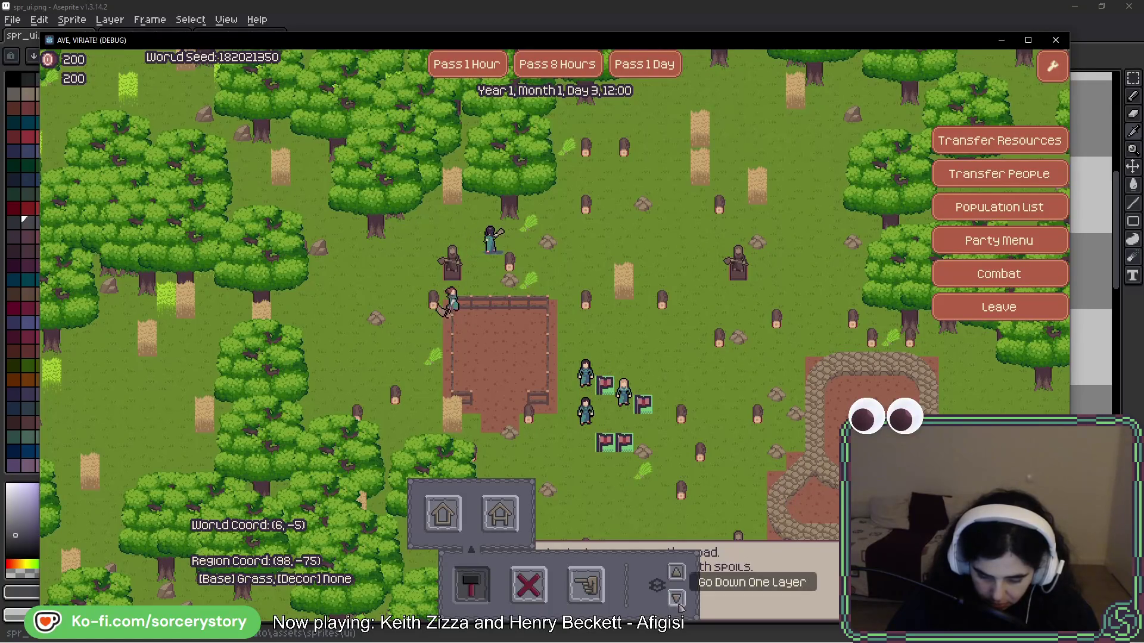
left_click(681, 574)
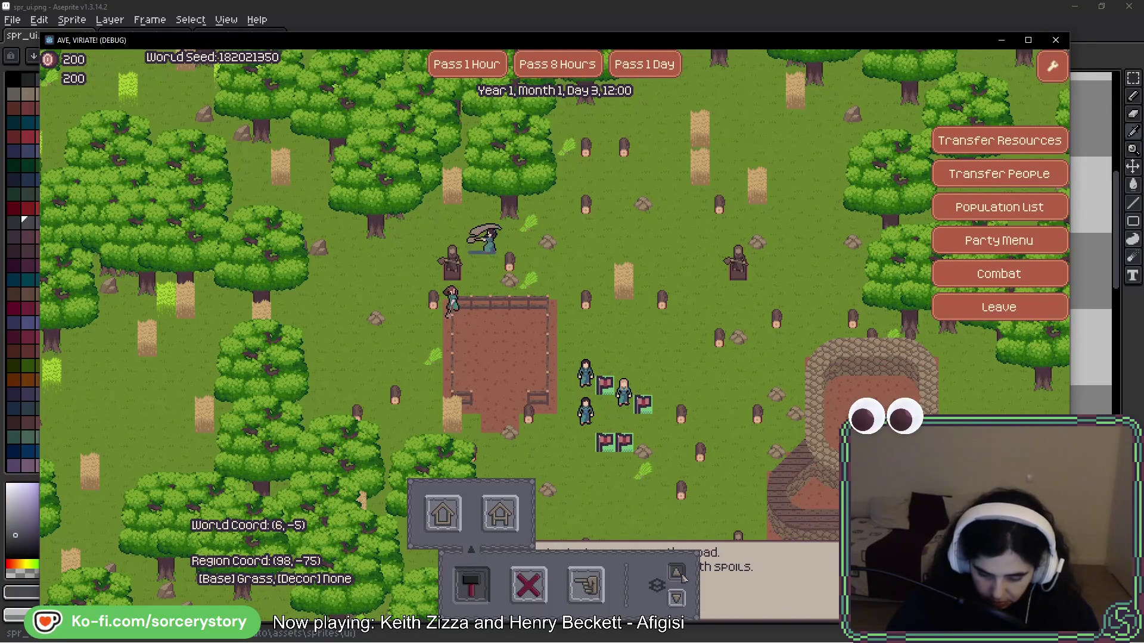
left_click(683, 576)
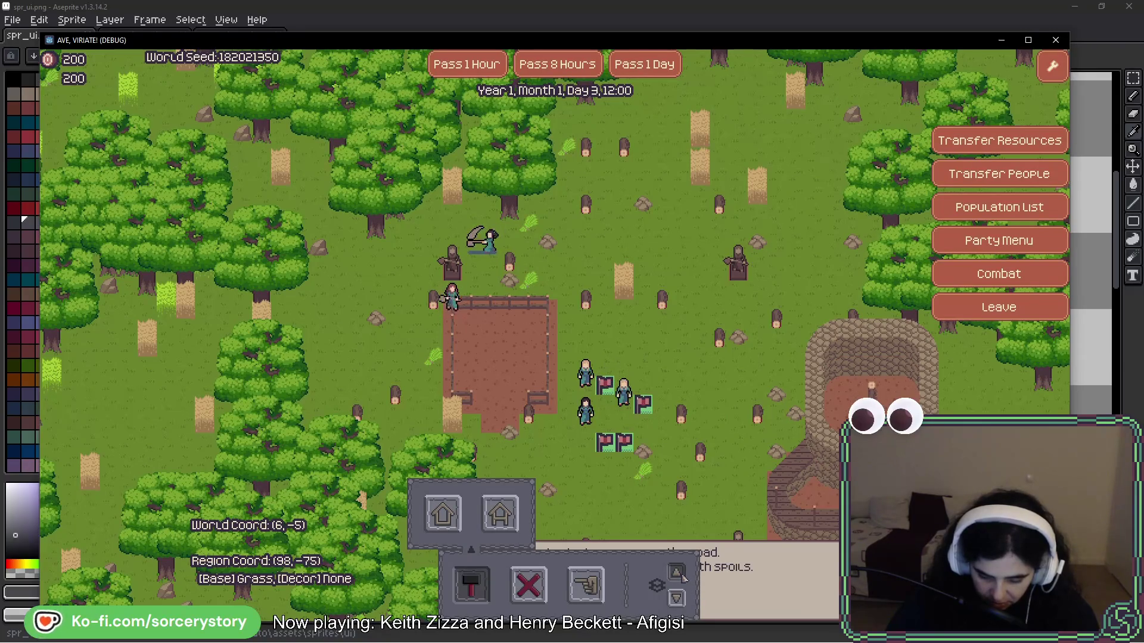
left_click(683, 576)
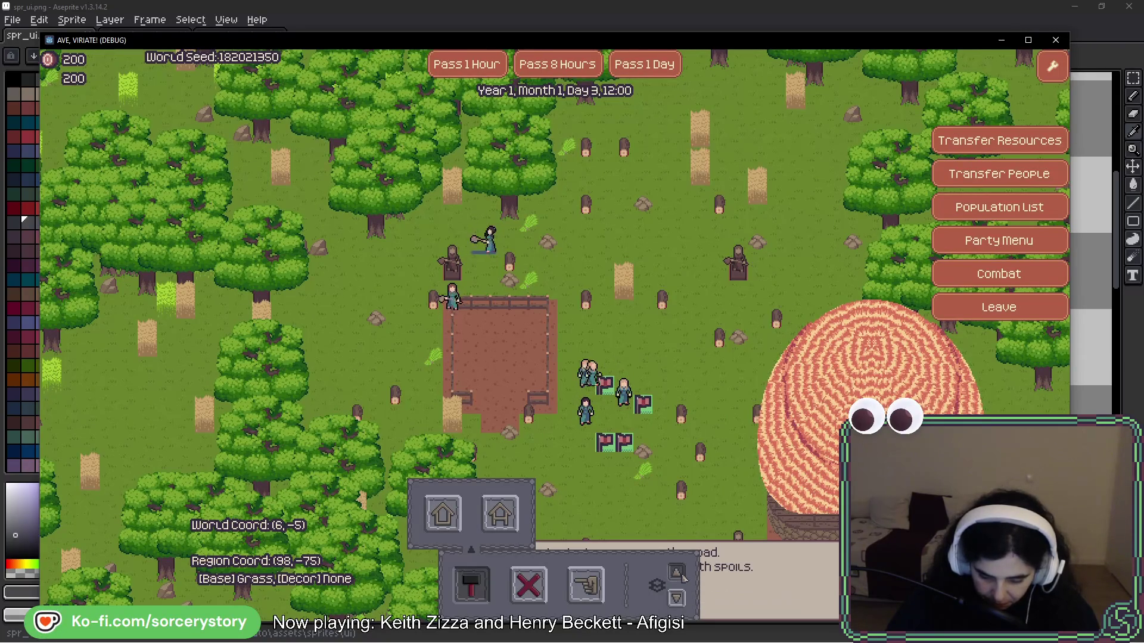
left_click(677, 596)
left_click(678, 595)
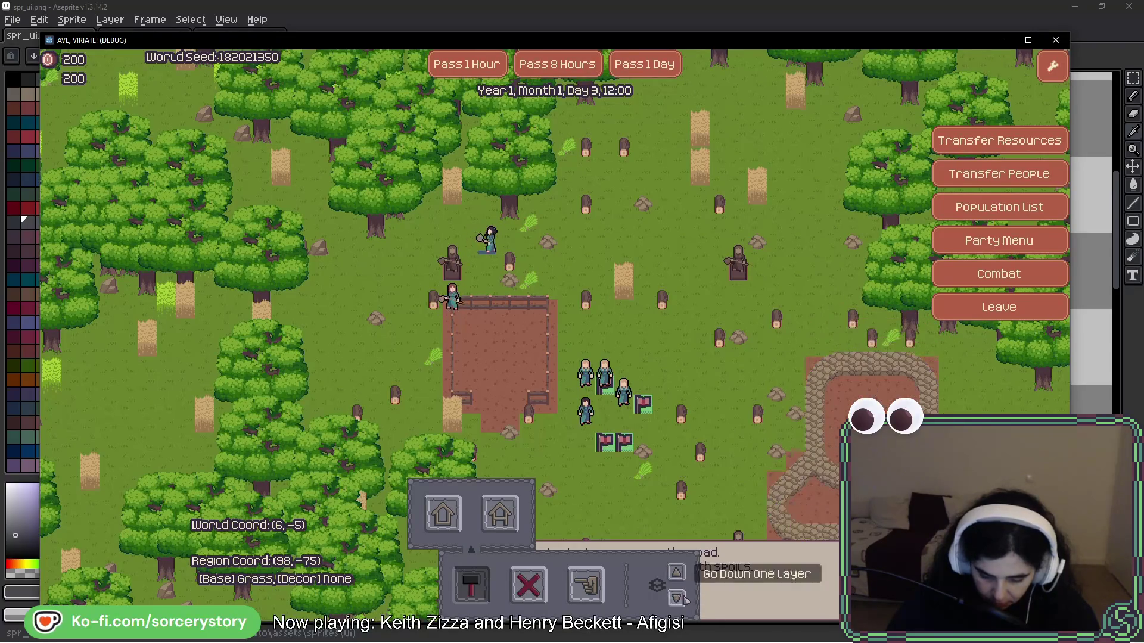
left_click(676, 573)
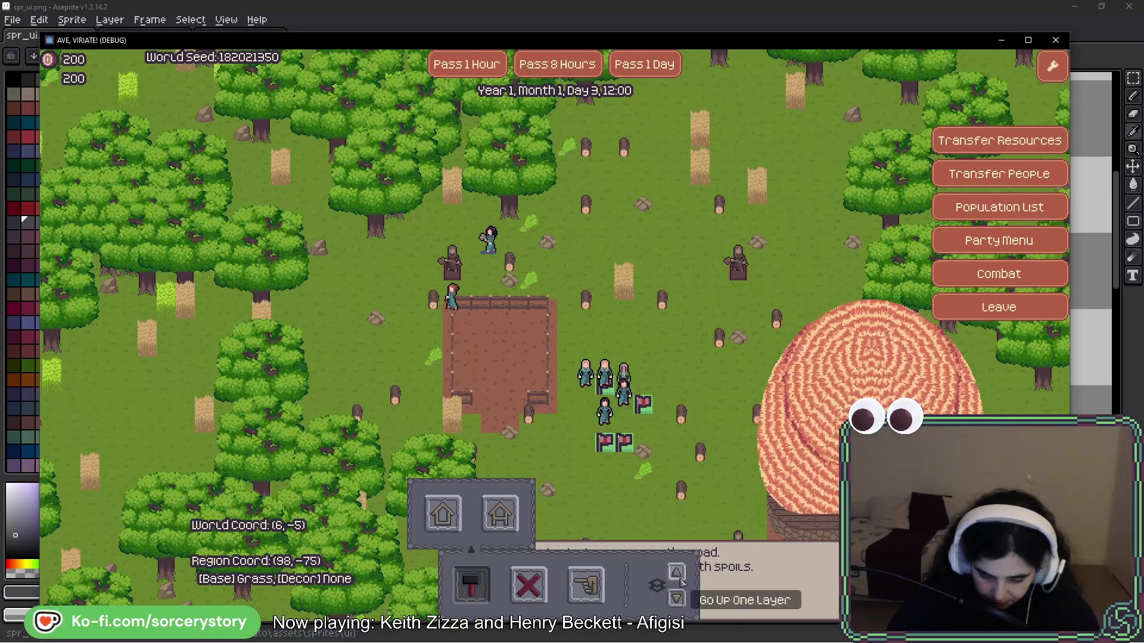
left_click(678, 597)
left_click(678, 598)
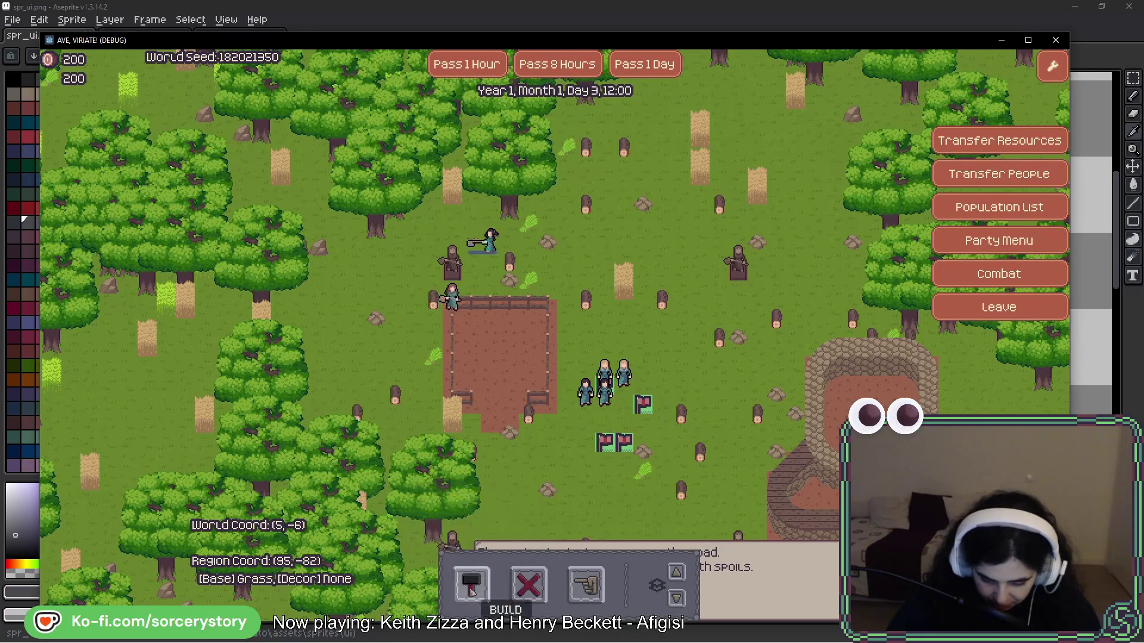
Step: Toggle the hammer build panel closed and open twice
left_click(480, 594)
left_click(480, 595)
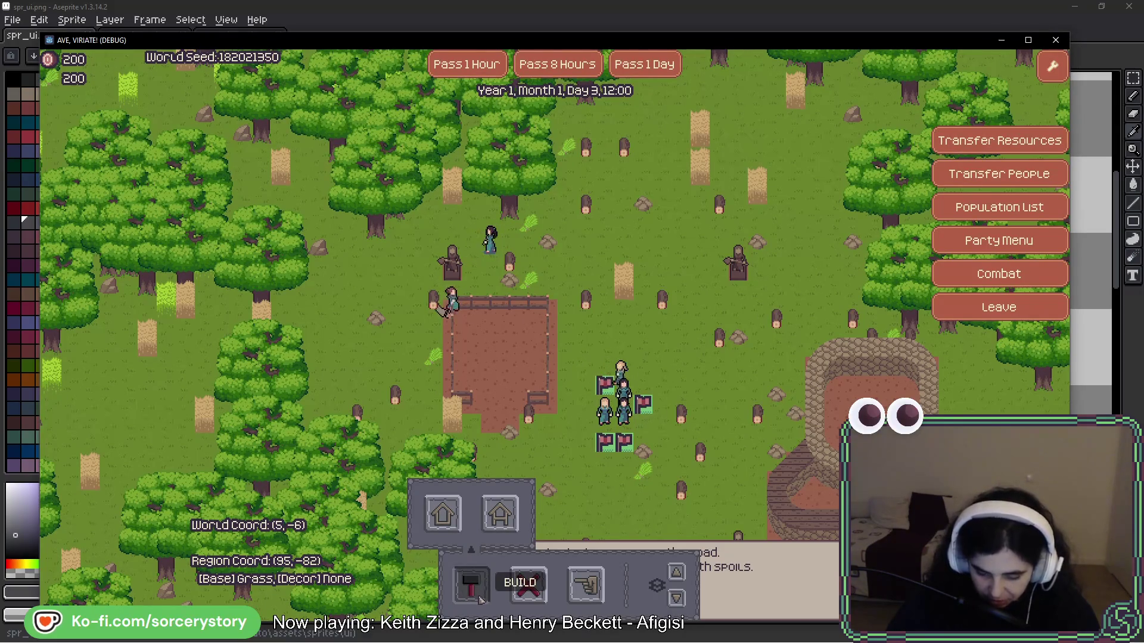
left_click(481, 596)
left_click(480, 596)
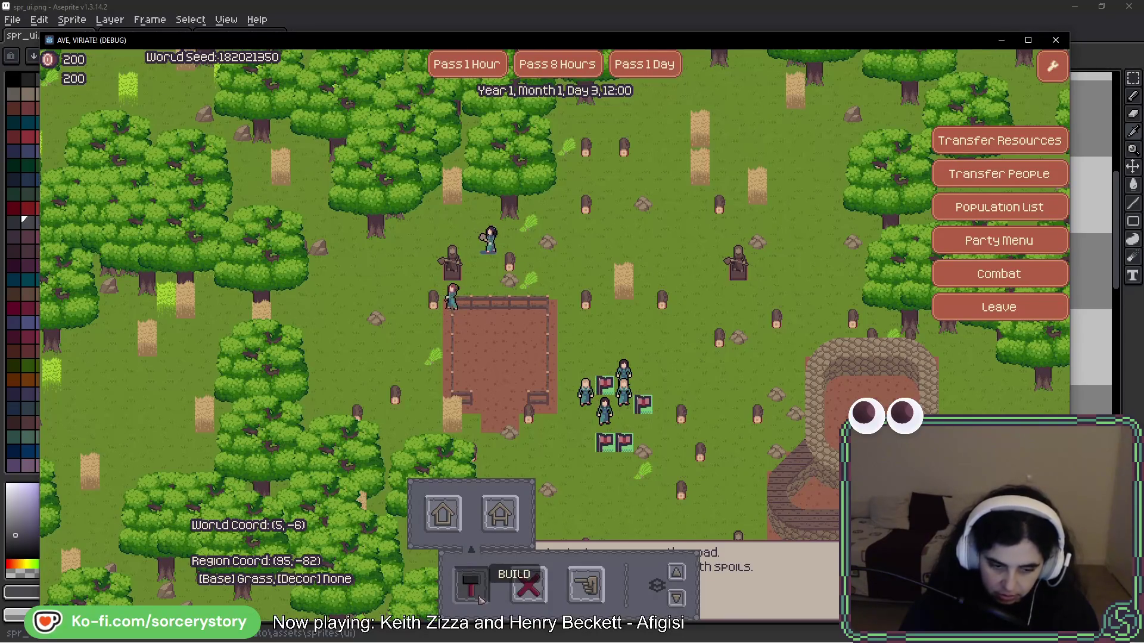
Step: Return to Aseprite and view the 2025-11_06 experiments sheet
left_click(409, 27)
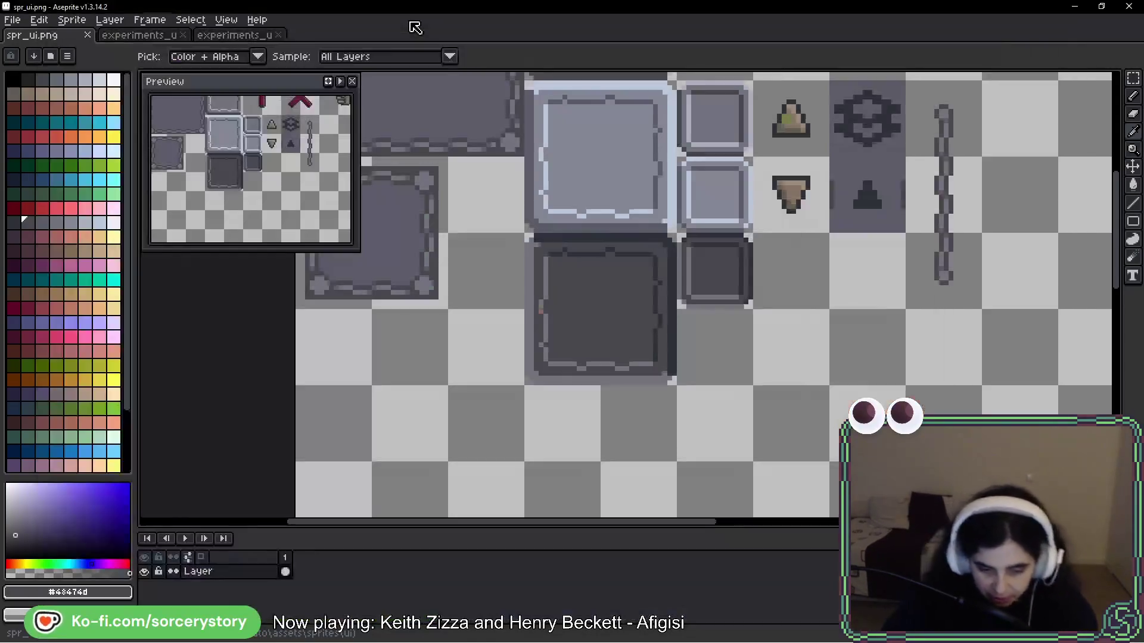
left_click(235, 35)
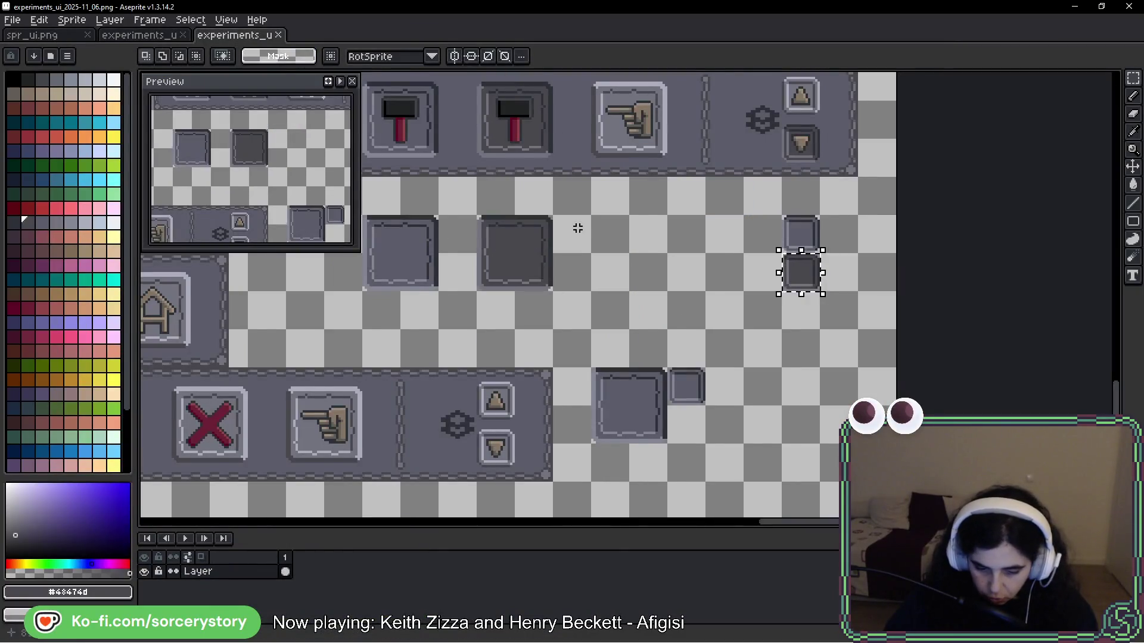
scroll(581, 230, "down", 3)
left_click_drag(588, 237, 602, 258)
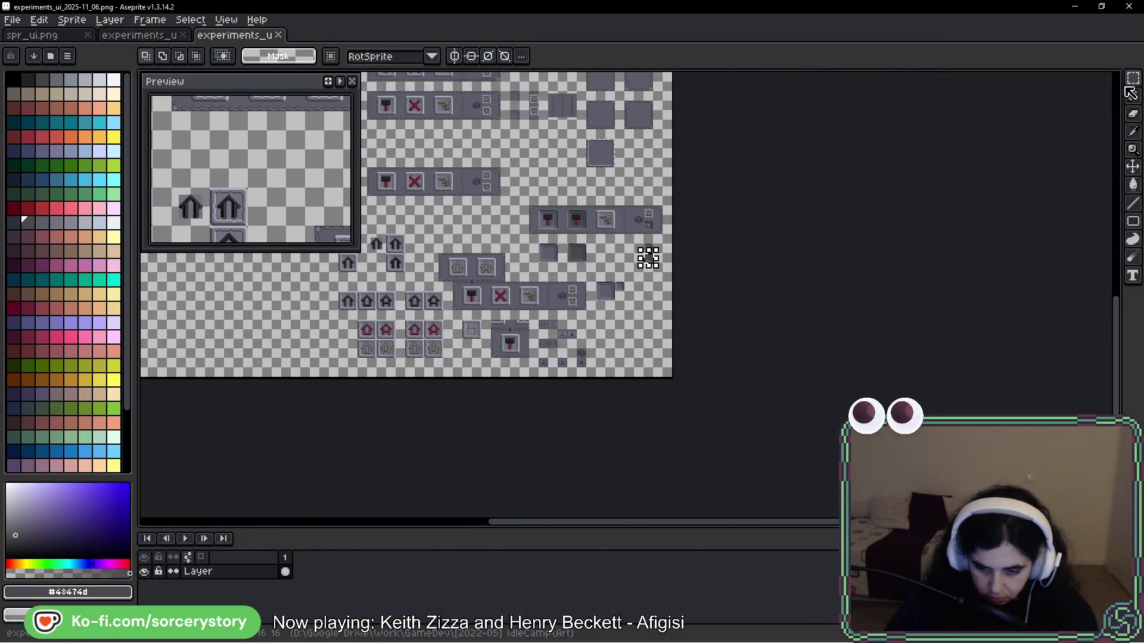
scroll(648, 257, "up", 5)
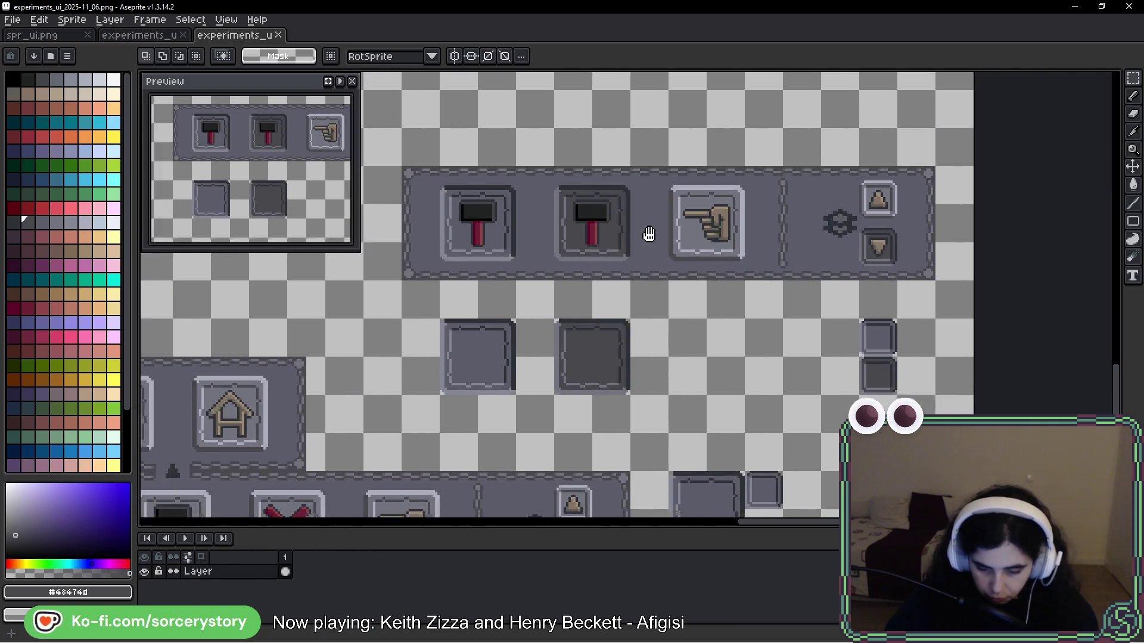
Step: Move the action bar and its blank tiles together to position 784, 688
mouse_move(457, 165)
left_mouse_down()
mouse_move(906, 349)
mouse_move(913, 387)
mouse_move(990, 393)
left_mouse_up()
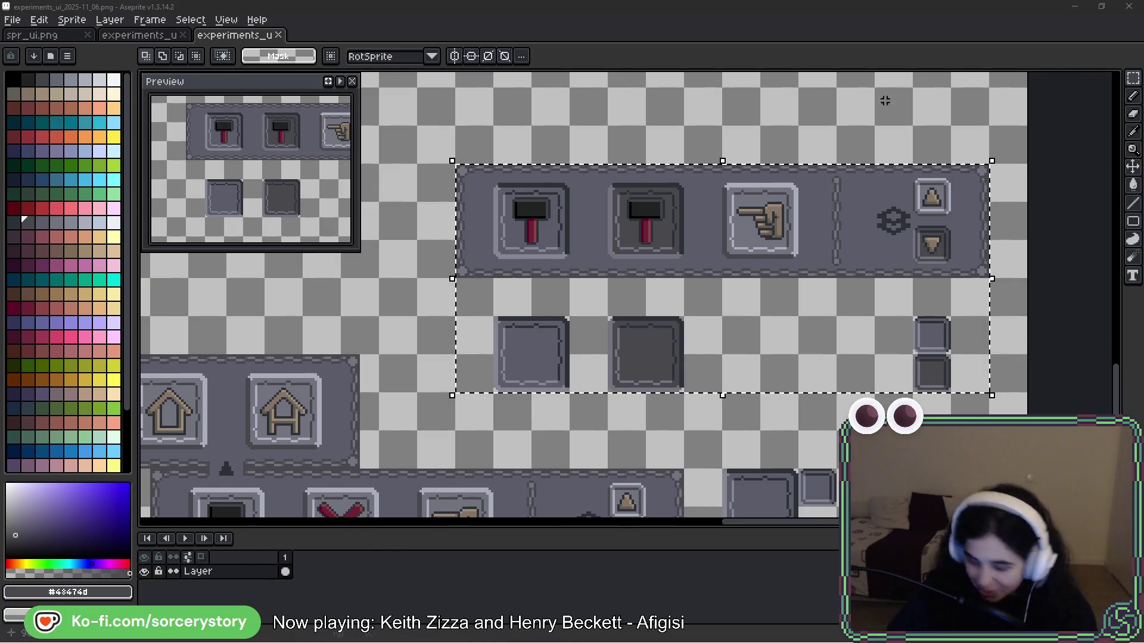
left_click_drag(649, 166, 684, 248)
left_click_drag(766, 289, 766, 179)
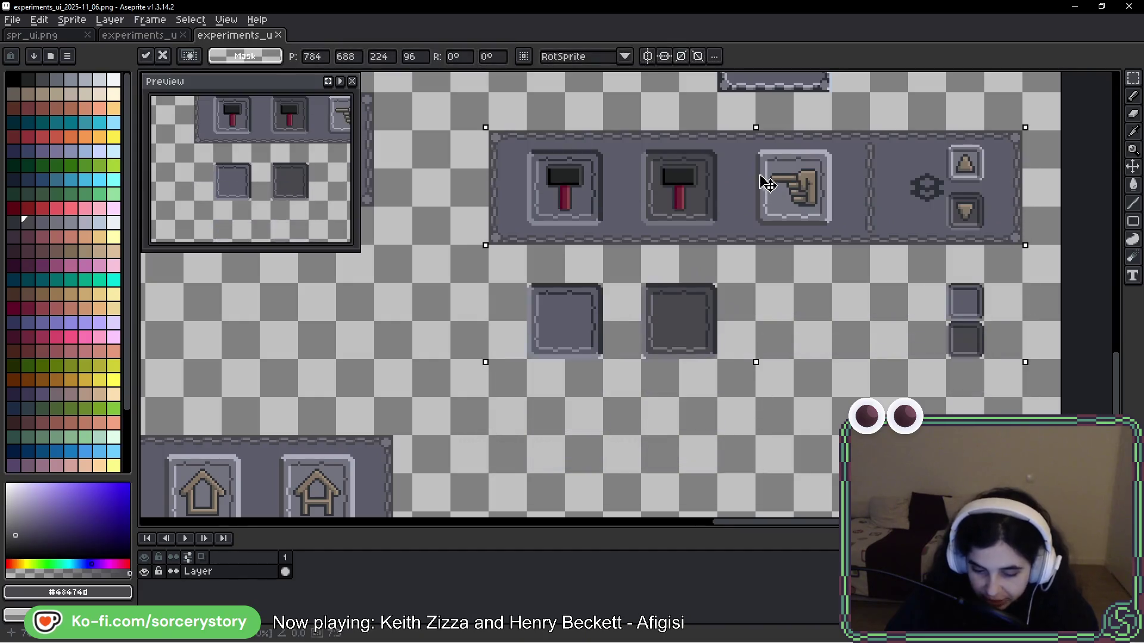
key("ctrl+d")
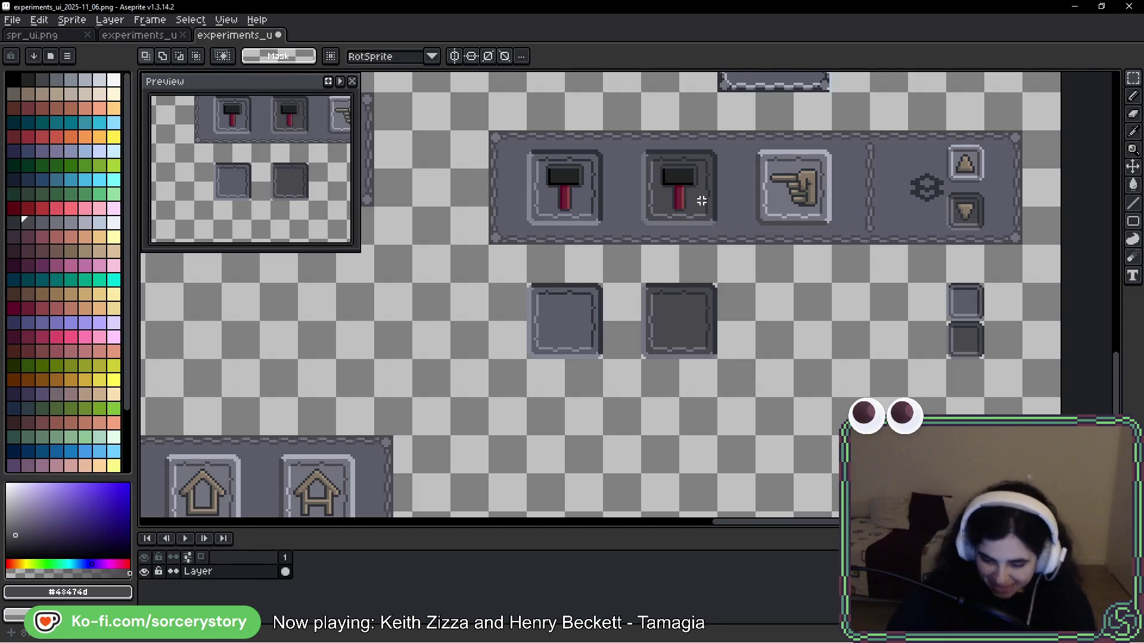
left_click_drag(711, 335, 669, 218)
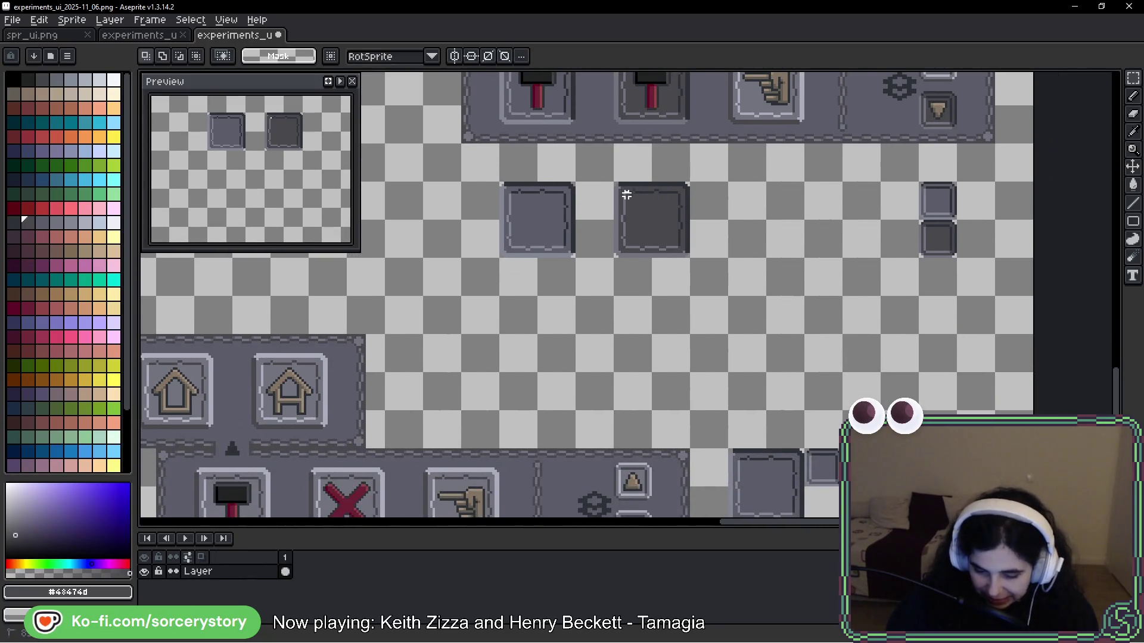
Step: Copy a single hammer button to position 800, 800 below the blank tiles
left_click_drag(613, 166, 758, 289)
scroll(742, 338, "down", 3)
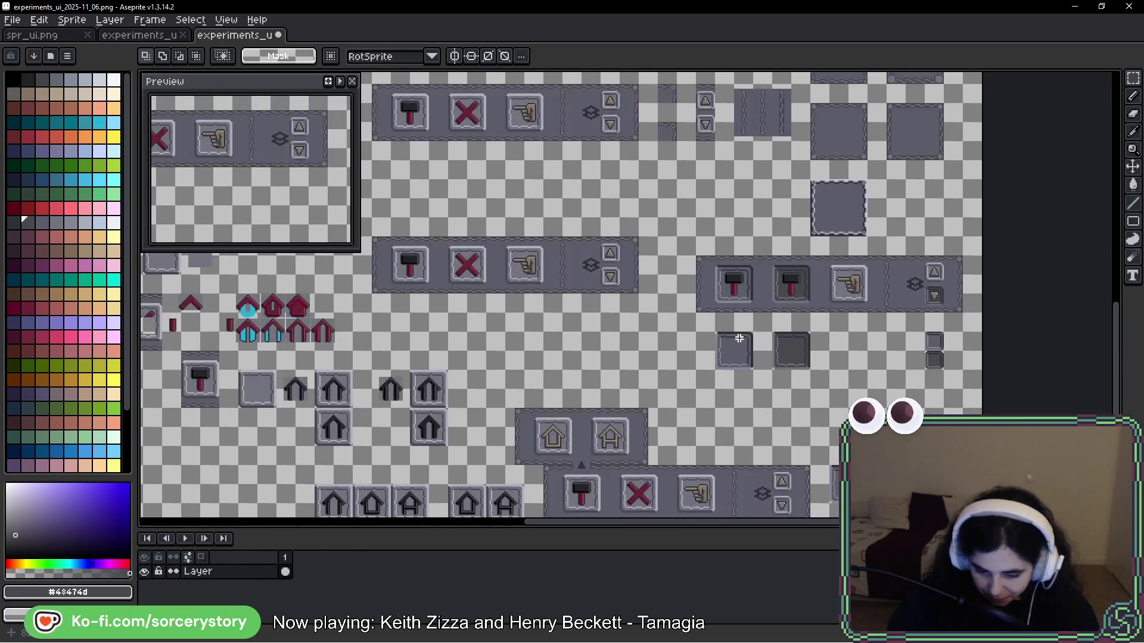
scroll(576, 371, "down", 1)
scroll(590, 264, "up", 5)
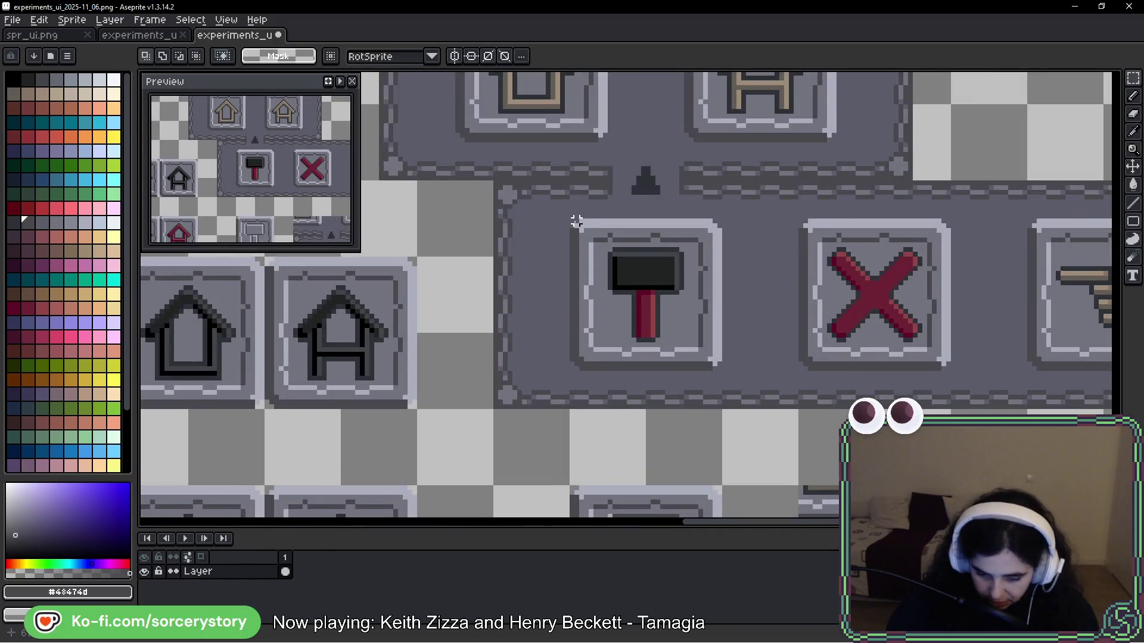
mouse_move(571, 221)
left_mouse_down()
mouse_move(703, 366)
mouse_move(721, 361)
mouse_move(725, 373)
left_mouse_up()
mouse_move(651, 340)
left_mouse_down()
mouse_move(1120, 107)
mouse_move(802, 438)
mouse_move(459, 375)
mouse_move(445, 327)
mouse_move(449, 340)
mouse_move(709, 356)
left_mouse_up()
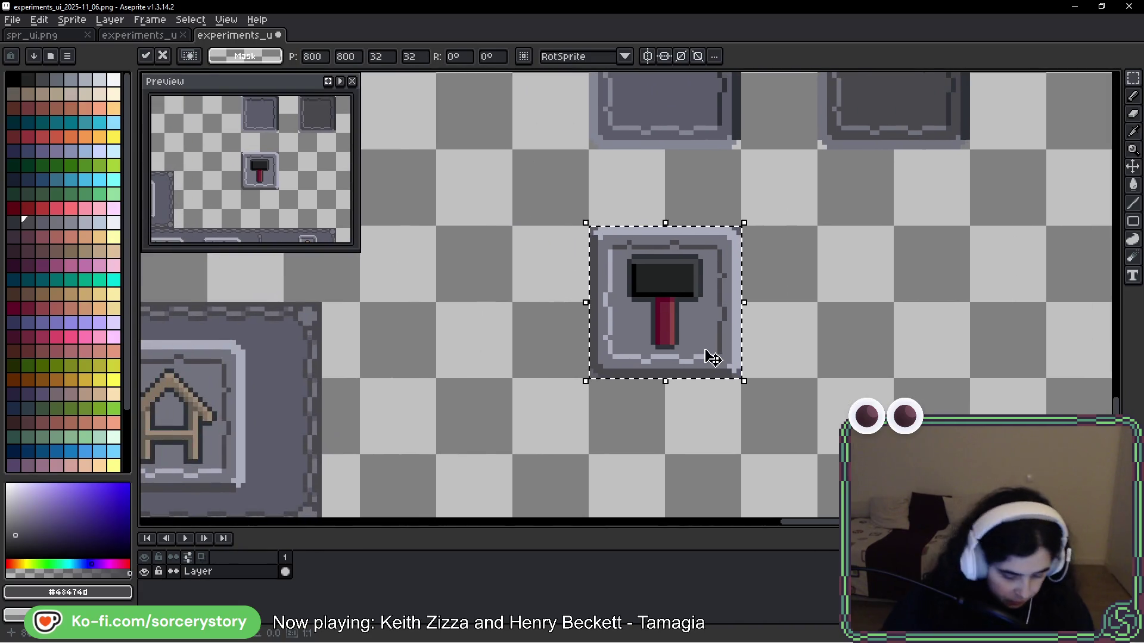
key("b")
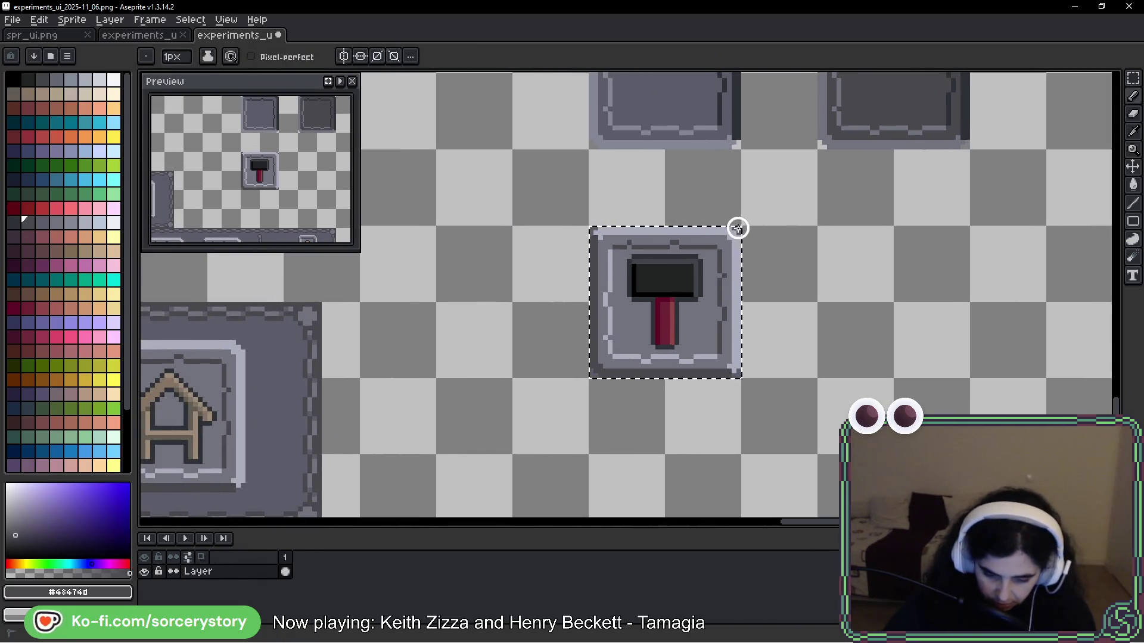
Step: Zoom in to inspect the placed button's edges, then deselect and zoom back out
scroll(733, 258, "up", 6)
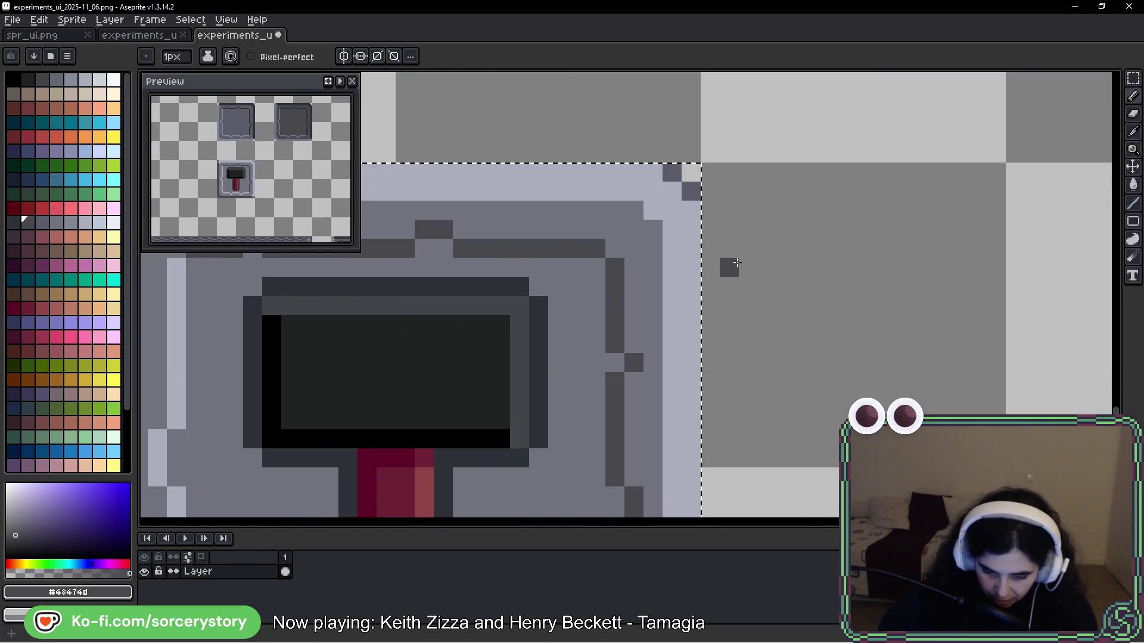
left_click_drag(758, 361, 825, 111)
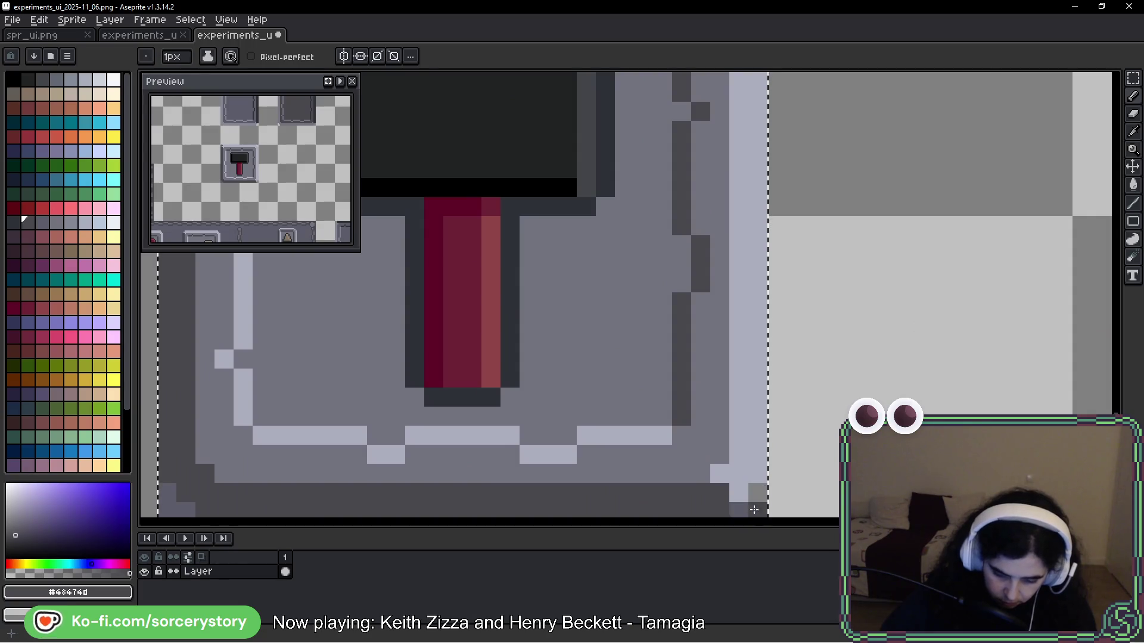
left_click_drag(169, 516, 524, 445)
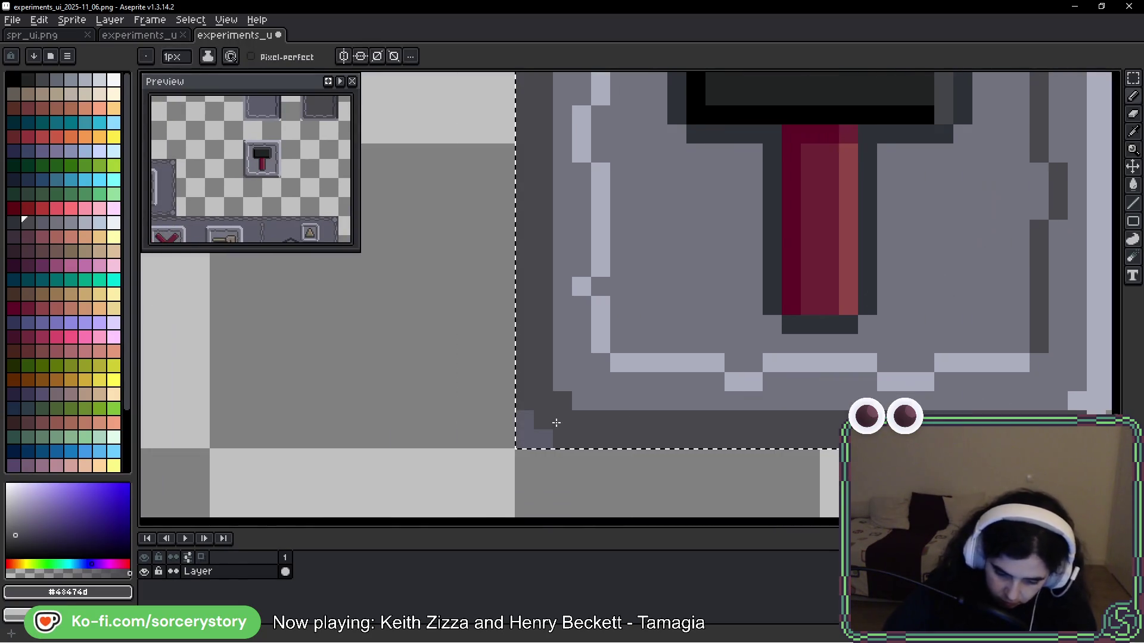
left_click_drag(608, 224, 603, 541)
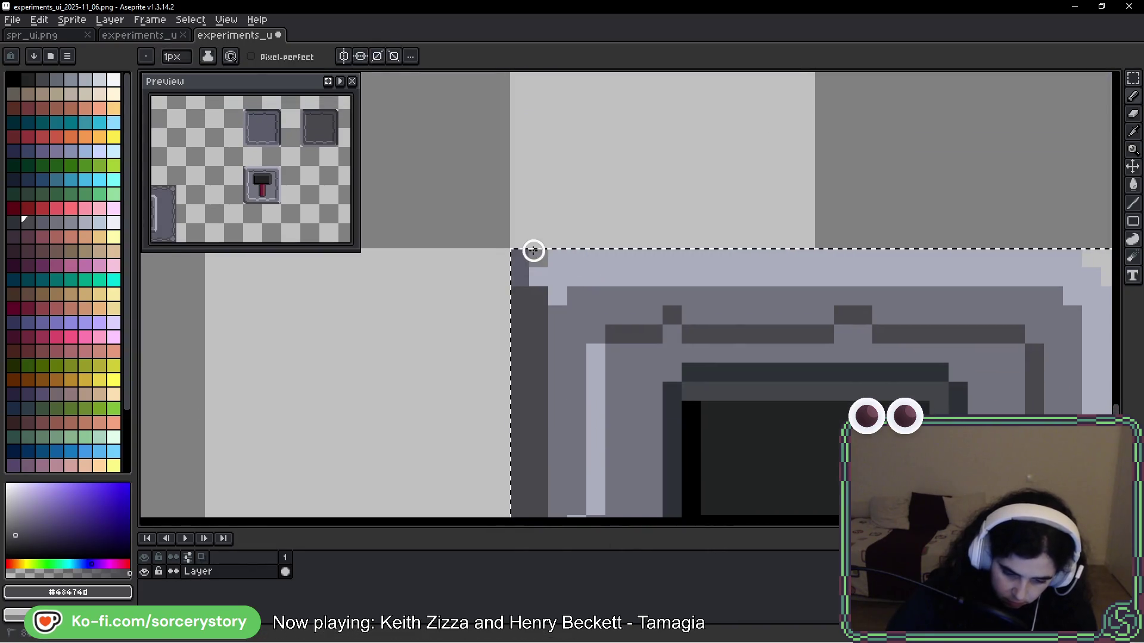
scroll(637, 217, "down", 2)
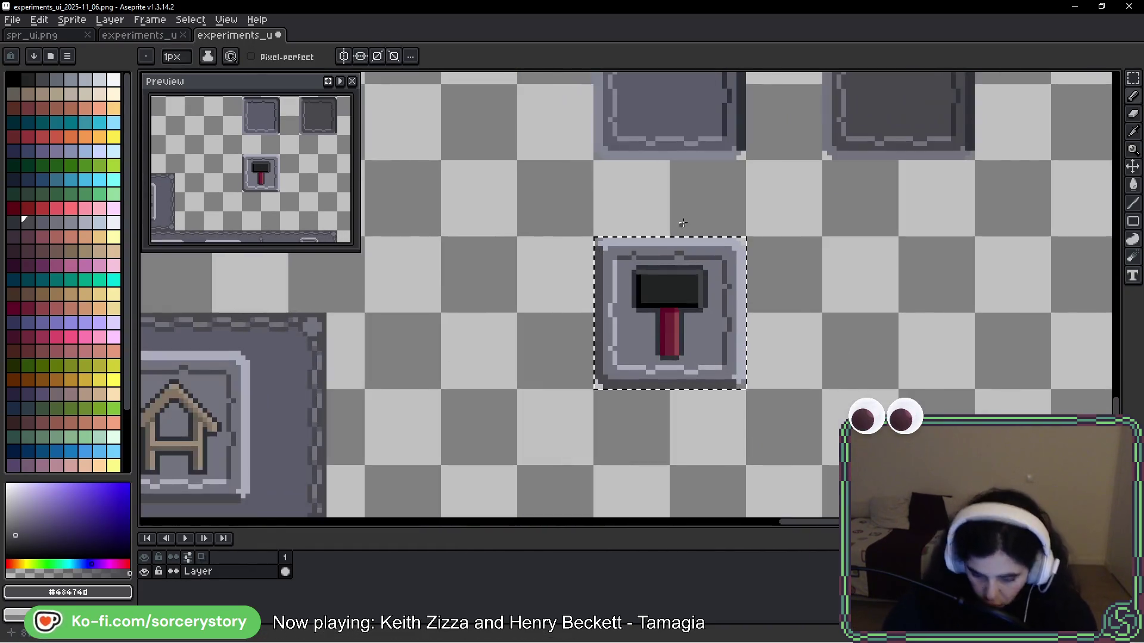
key("ctrl+d")
scroll(729, 328, "down", 2)
scroll(730, 327, "down", 4)
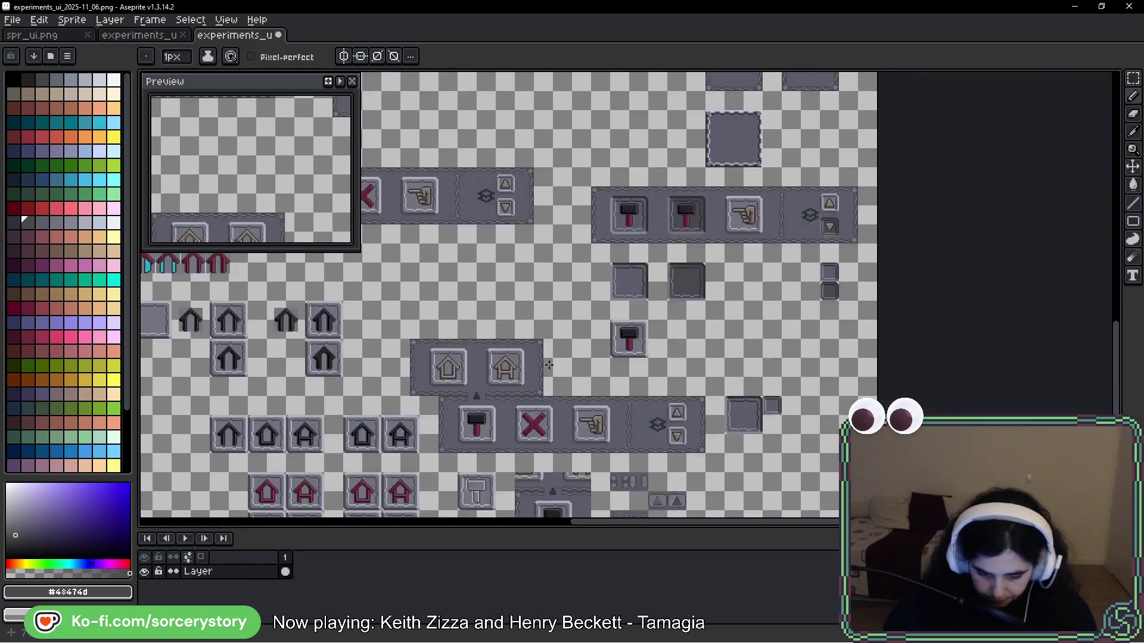
mouse_move(464, 315)
left_mouse_down()
mouse_move(782, 334)
mouse_move(676, 324)
mouse_move(645, 400)
mouse_move(238, 72)
left_mouse_up()
Step: Copy the large light button tile from the 2025-11_07 sheet to position 848, 799 on the 2025-11_06 sheet
scroll(239, 72, "up", 5)
left_click(139, 35)
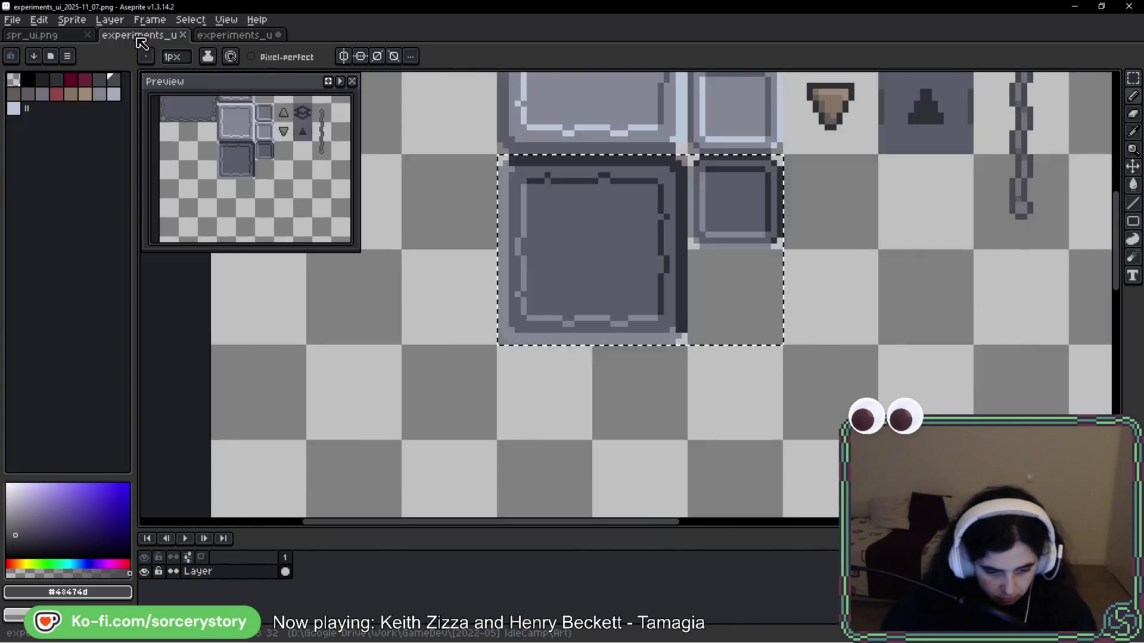
scroll(749, 298, "up", 3)
key("m")
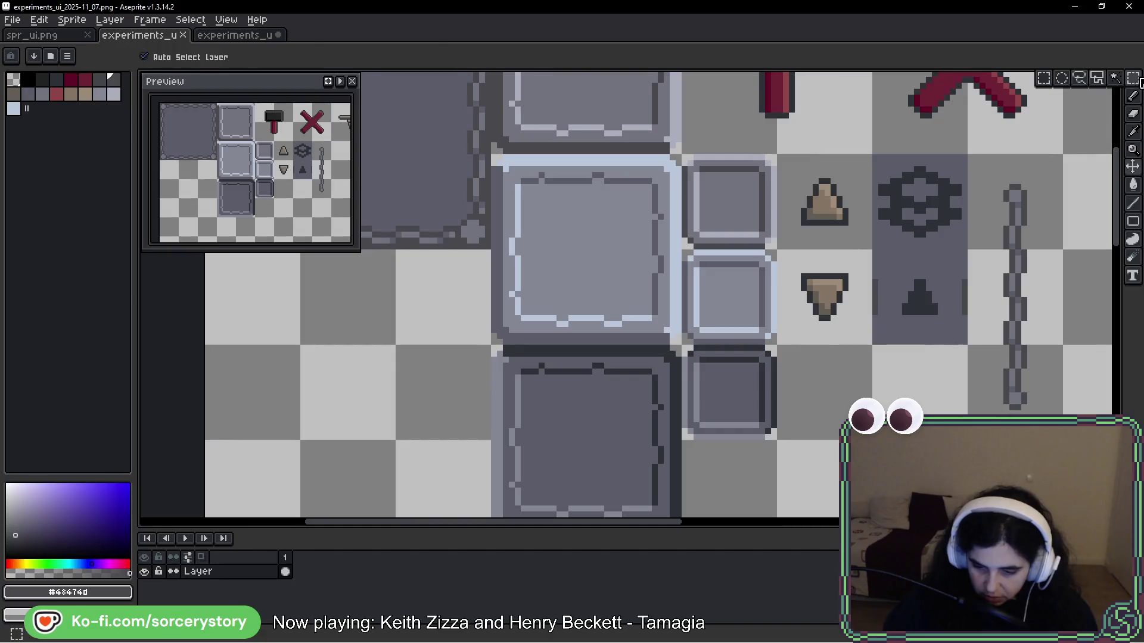
left_click_drag(634, 196, 577, 253)
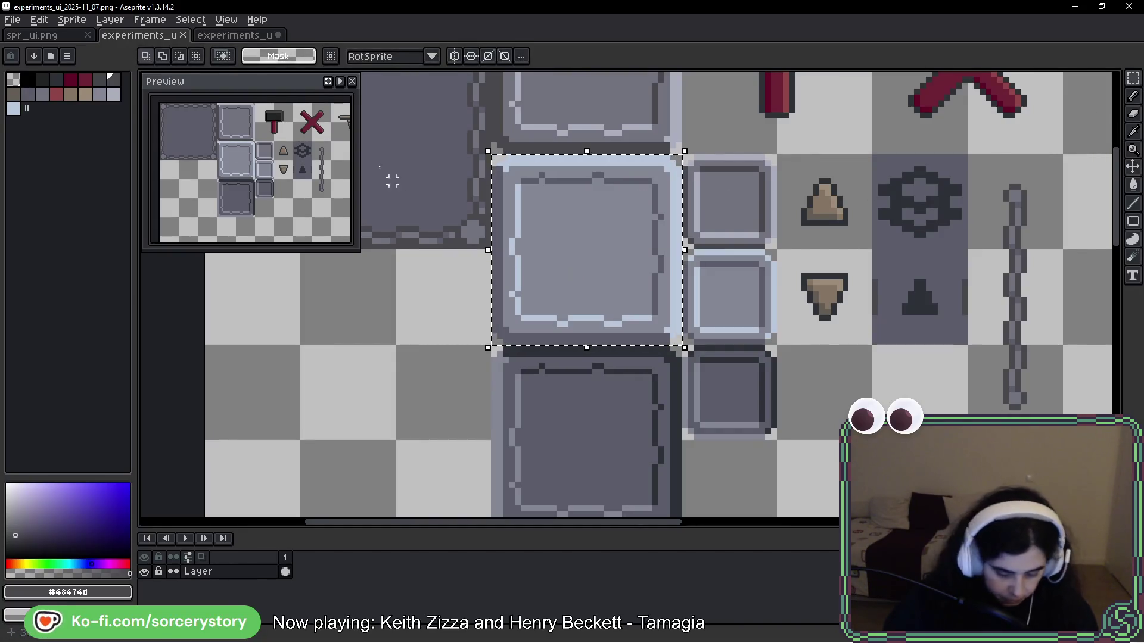
key("ctrl+Tab")
scroll(435, 161, "down", 2)
scroll(435, 161, "right", 4)
key("ctrl+v")
left_click_drag(595, 293, 643, 350)
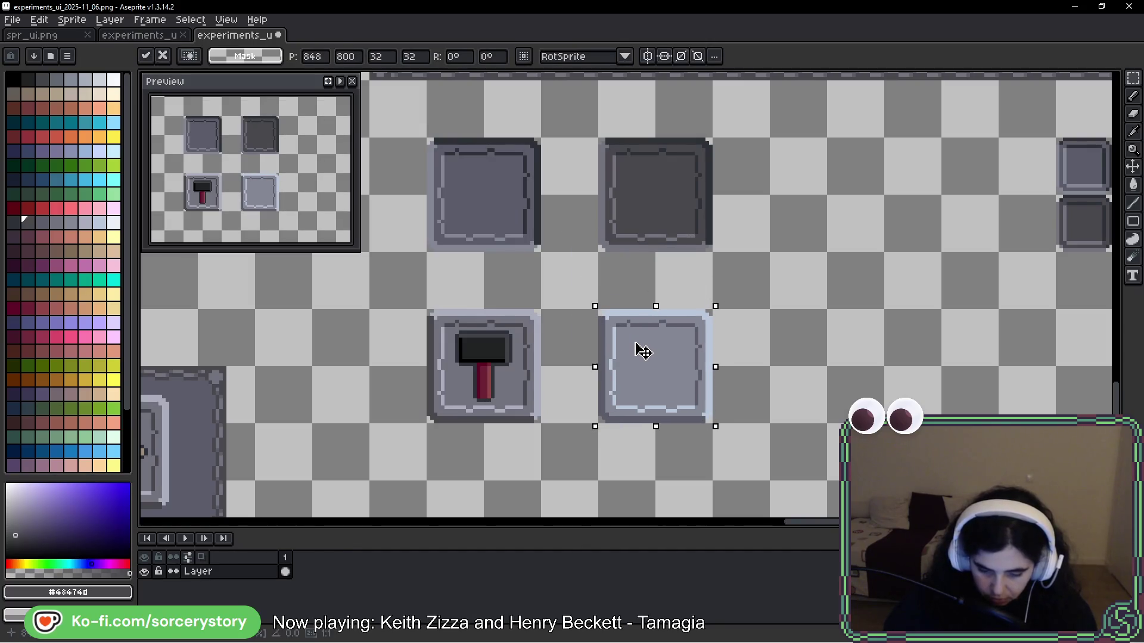
key("Return")
Step: Copy the dark top tile into the bottom row
left_click_drag(600, 141, 824, 390)
key("ctrl+c")
key("ctrl+v")
key("Return")
Step: Copy the red-handled hammer into the middle light tile and the right dark tile
scroll(542, 354, "up", 2)
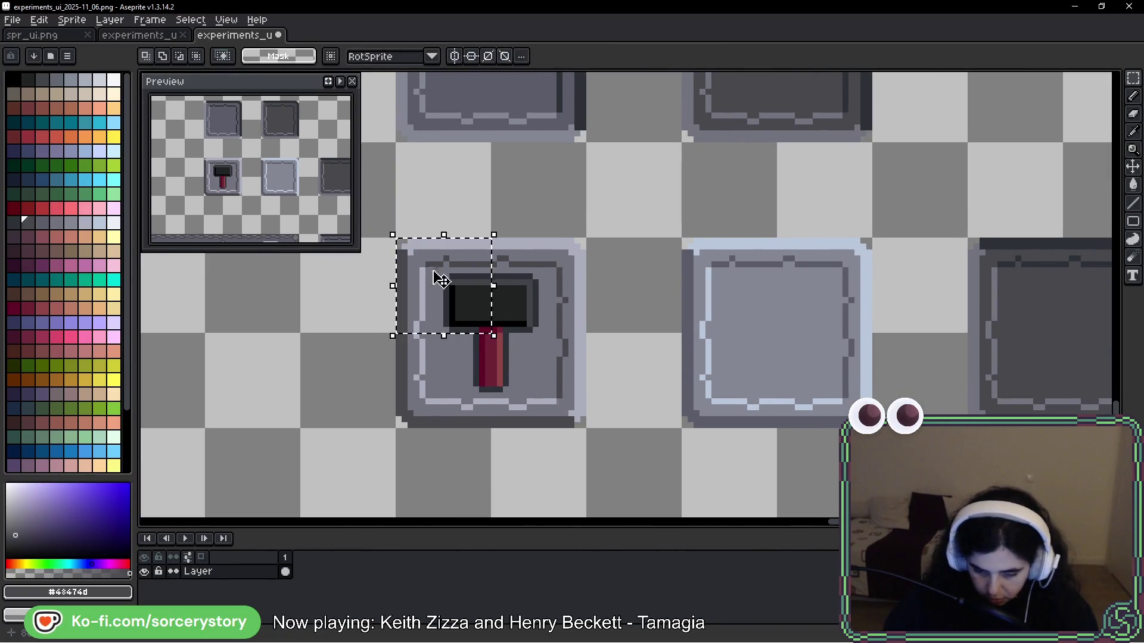
scroll(426, 268, "up", 2)
mouse_move(429, 266)
left_mouse_down()
mouse_move(619, 440)
mouse_move(640, 482)
left_mouse_up()
key("ctrl+c")
key("ctrl+v")
mouse_move(988, 387)
left_mouse_down()
mouse_move(524, 372)
mouse_move(486, 353)
left_mouse_up()
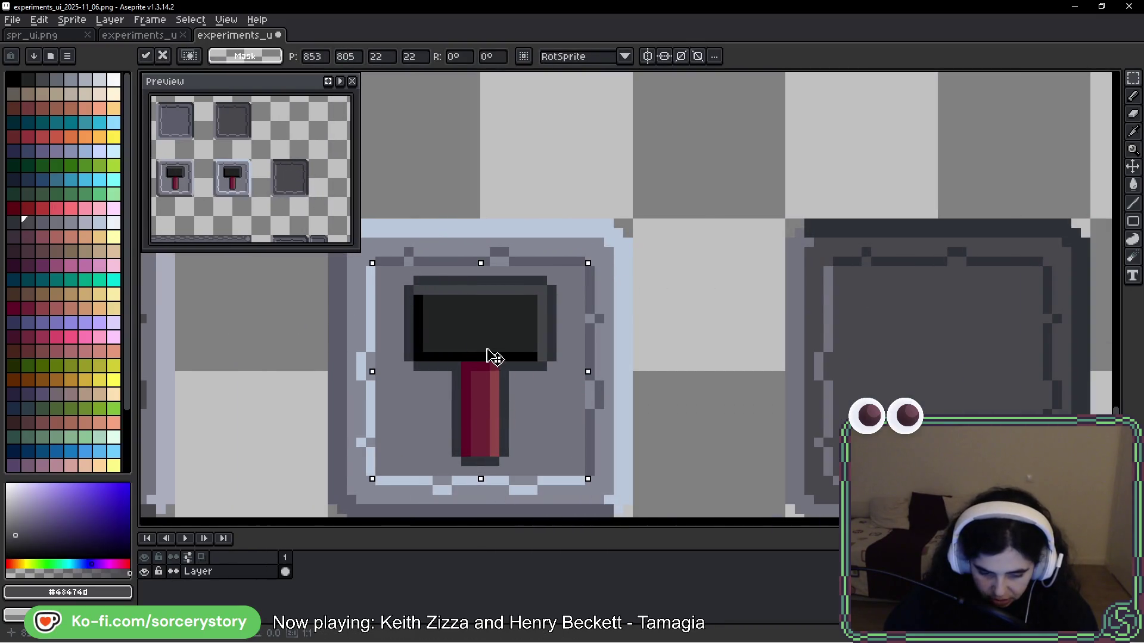
key("ctrl+v")
left_click_drag(927, 387, 925, 340)
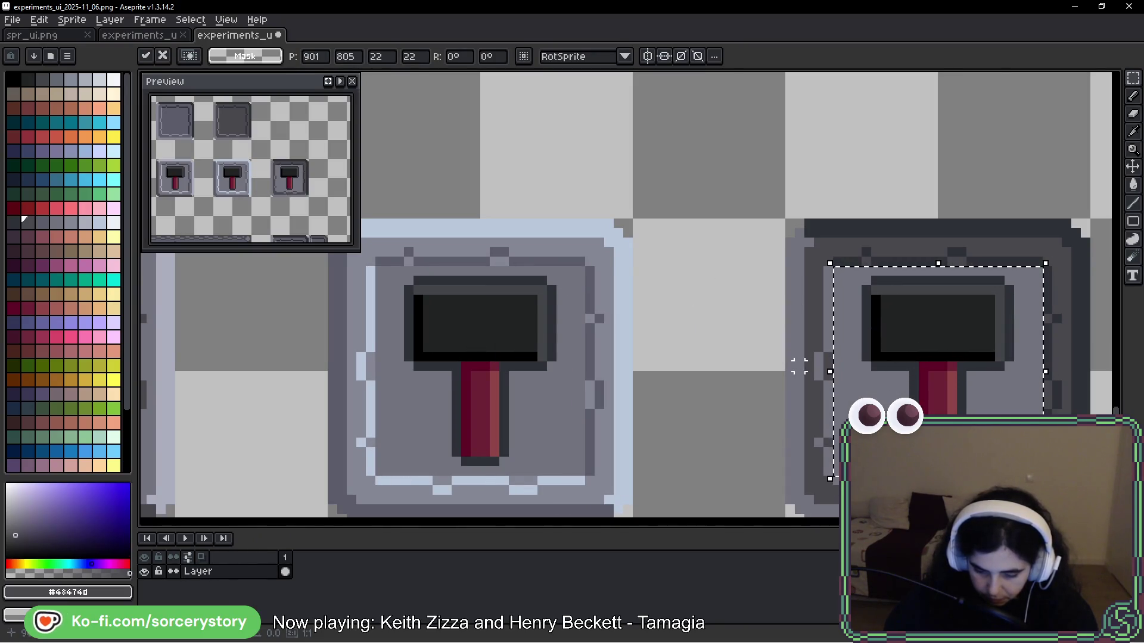
left_click(761, 376)
scroll(679, 373, "left", 3)
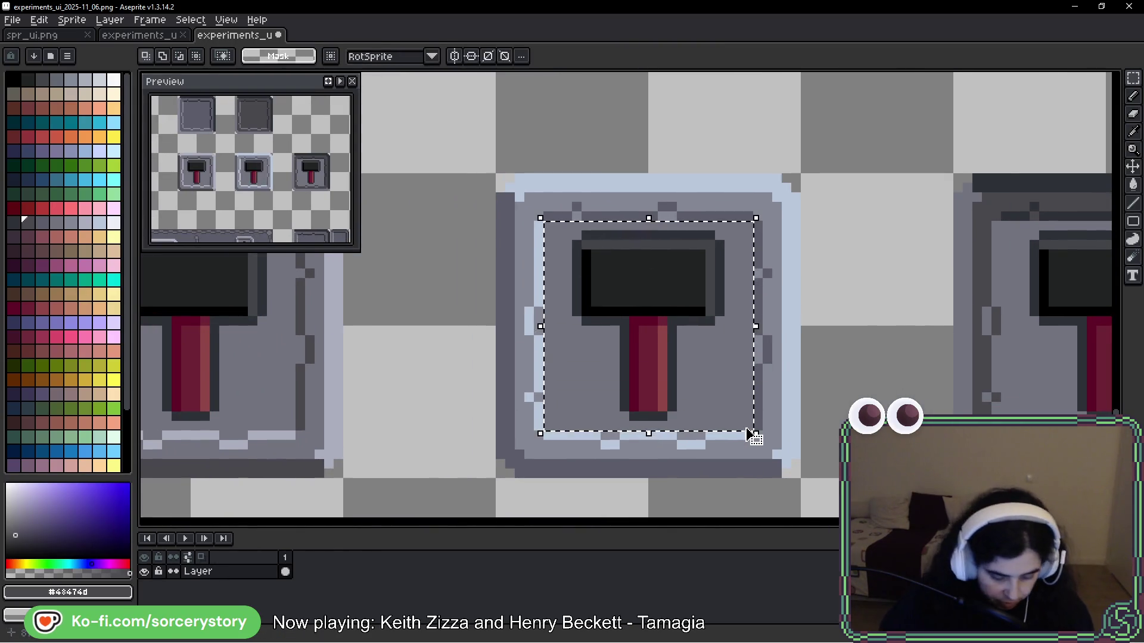
Step: Lighten the middle hammer's head outline with a lighter palette grey using a non-contiguous fill
key("g")
left_click(760, 264, "alt")
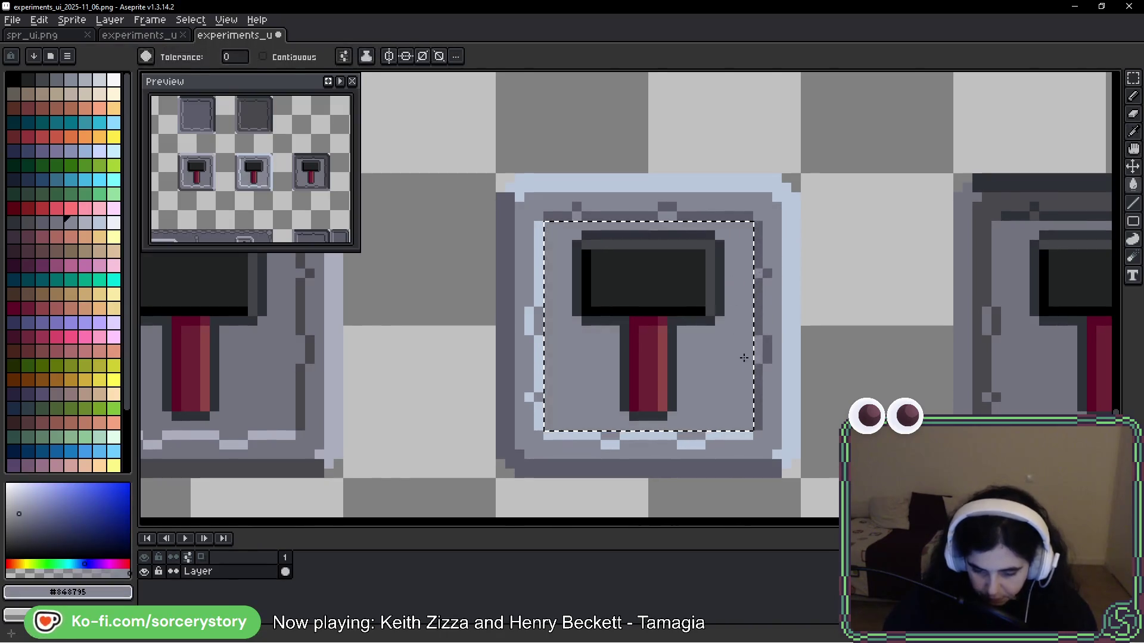
key("i")
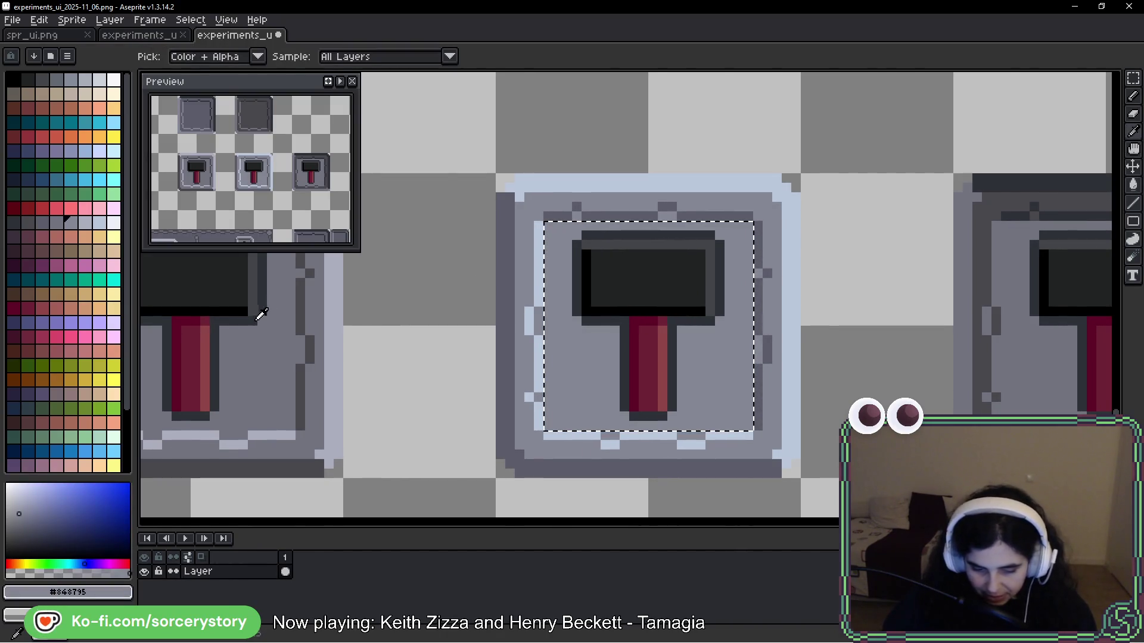
left_click(280, 340)
left_click(596, 359)
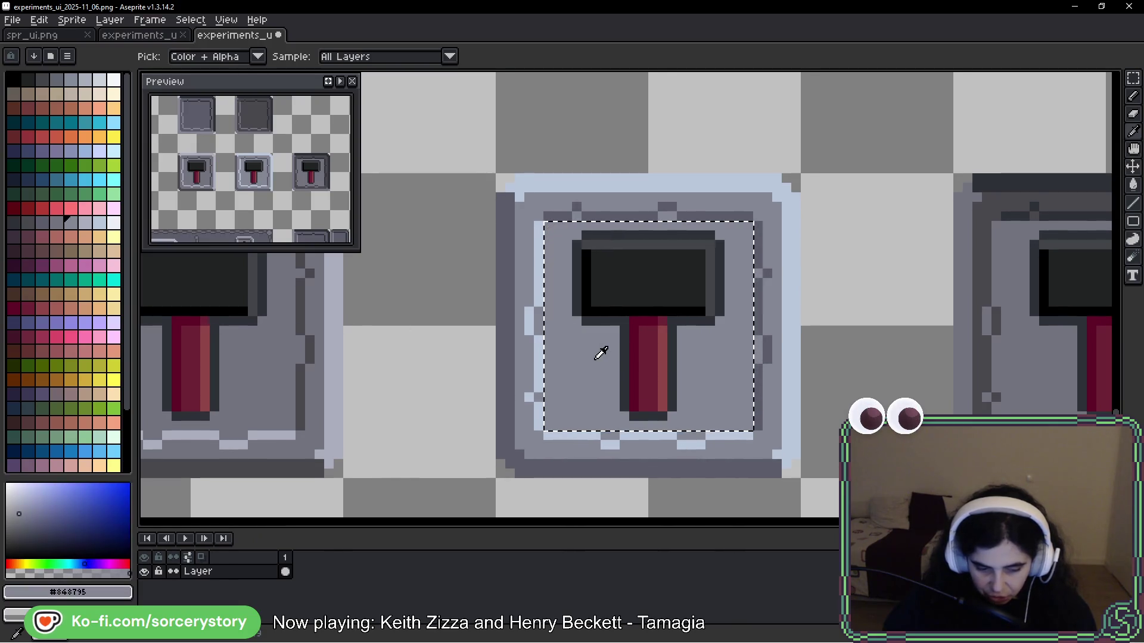
left_click(581, 293)
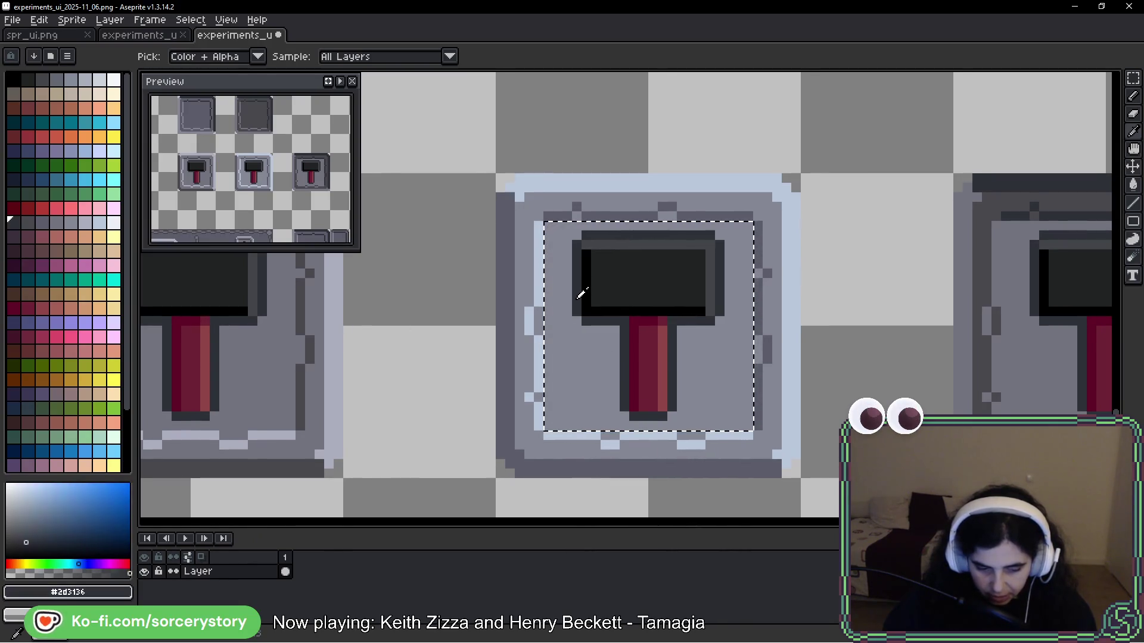
key("g")
left_click(29, 225)
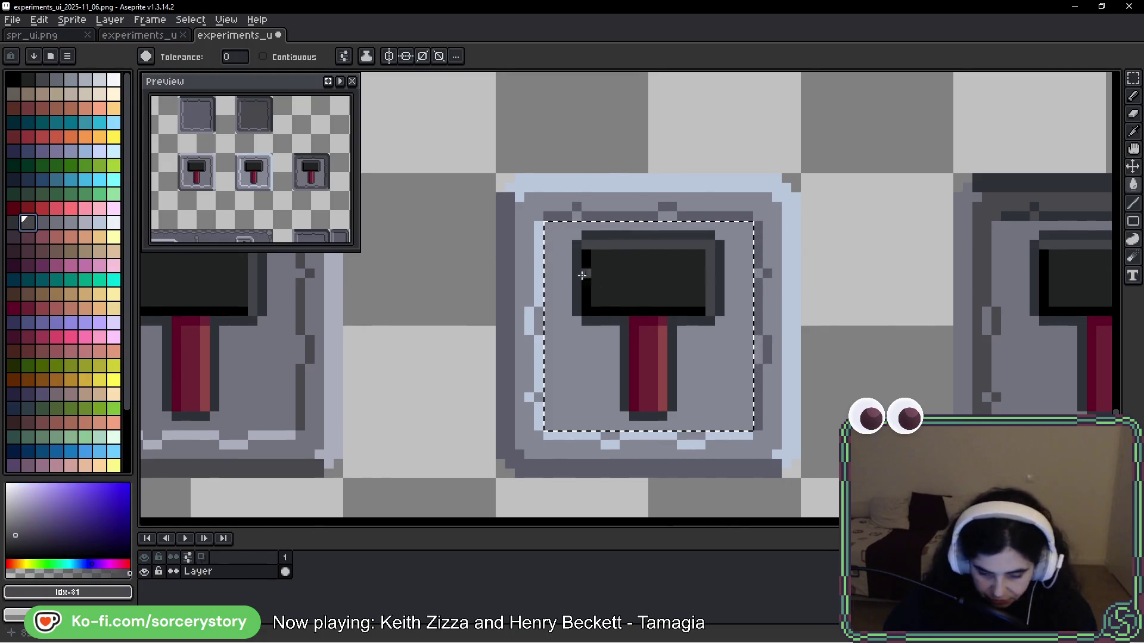
left_click(294, 59)
left_click(279, 58)
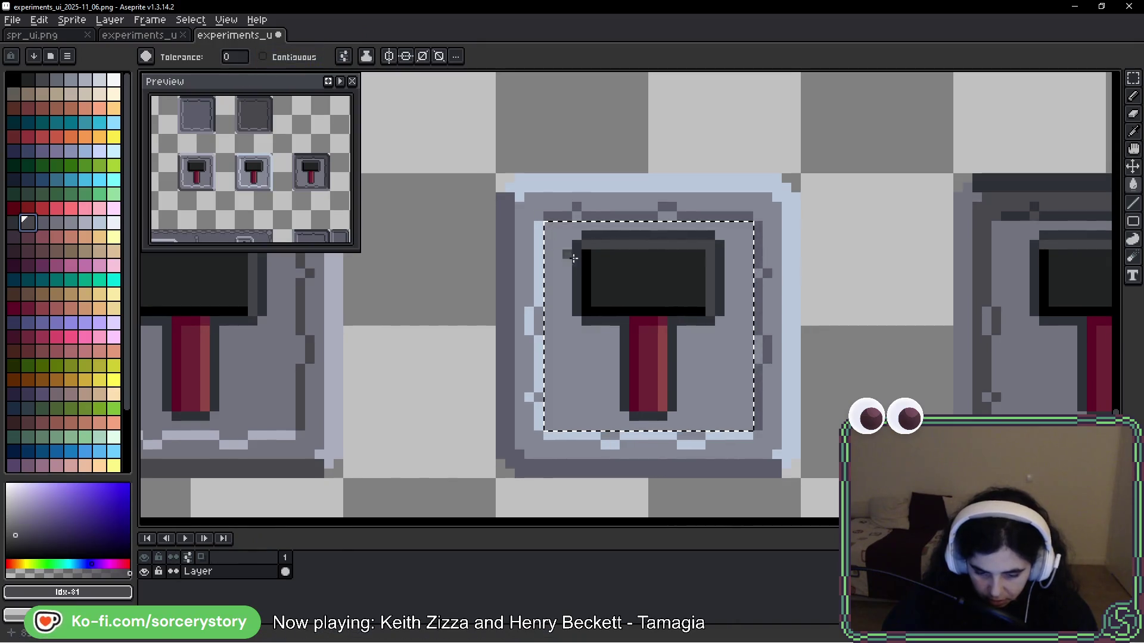
left_click(578, 268)
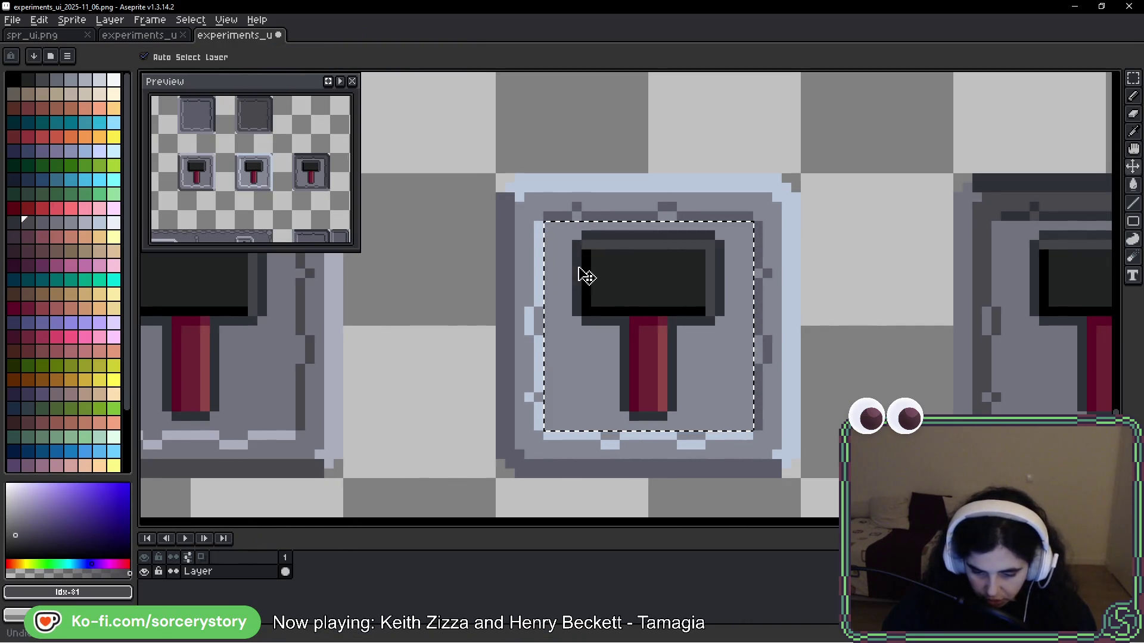
Step: Refill the middle hammer head's interior and black inner edge with lighter dark-grey shades
left_click(715, 254, "alt")
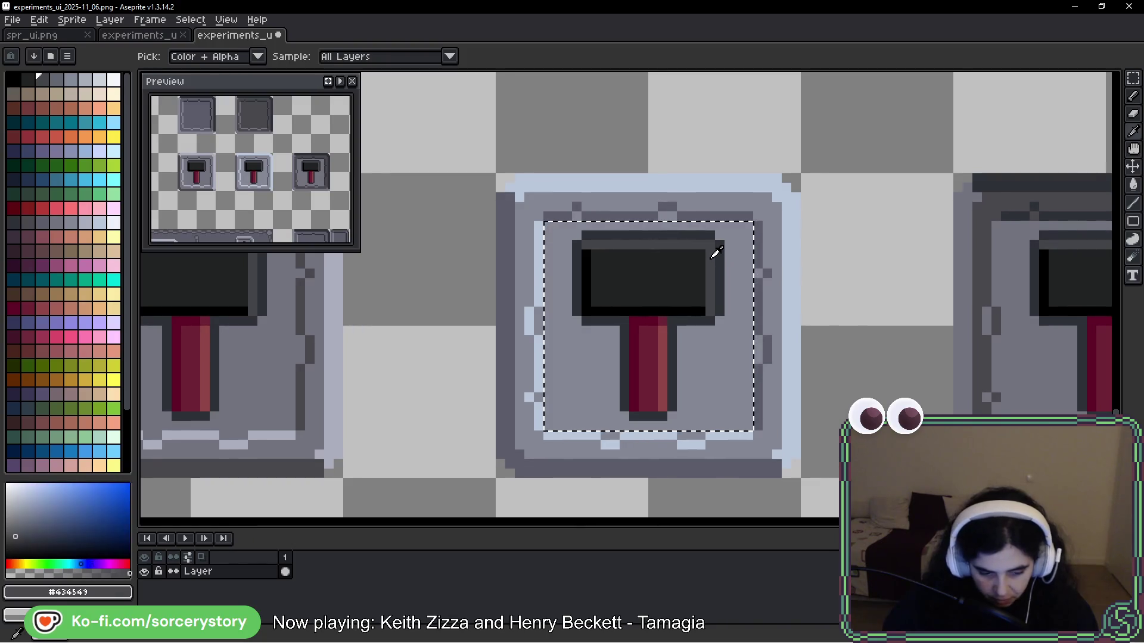
left_click(57, 82)
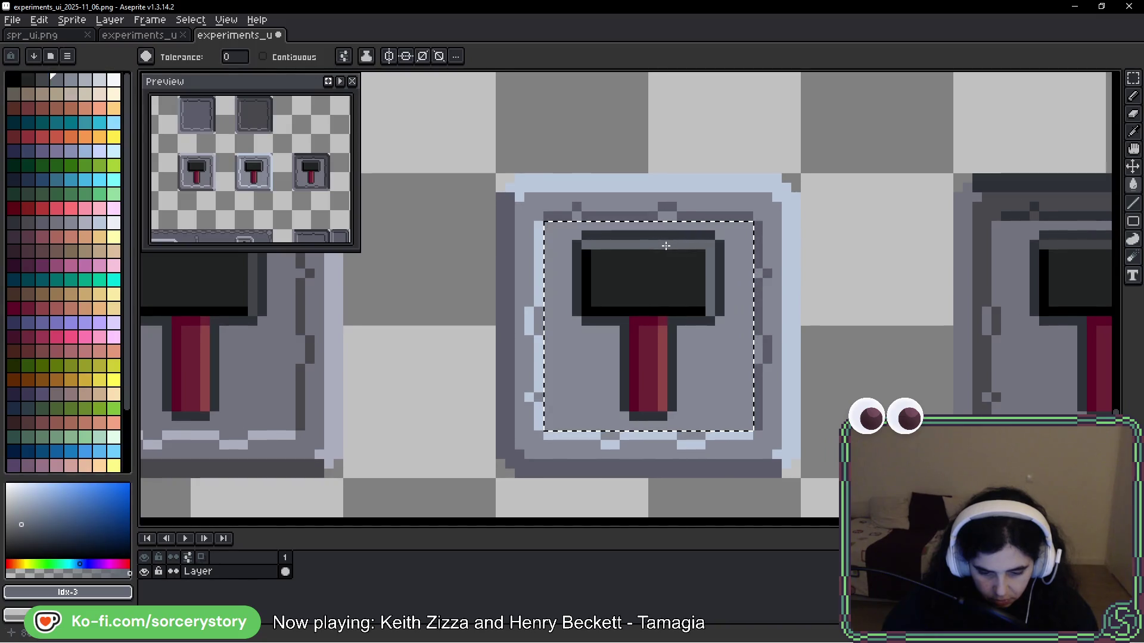
left_click(645, 272, "alt")
left_click(41, 79)
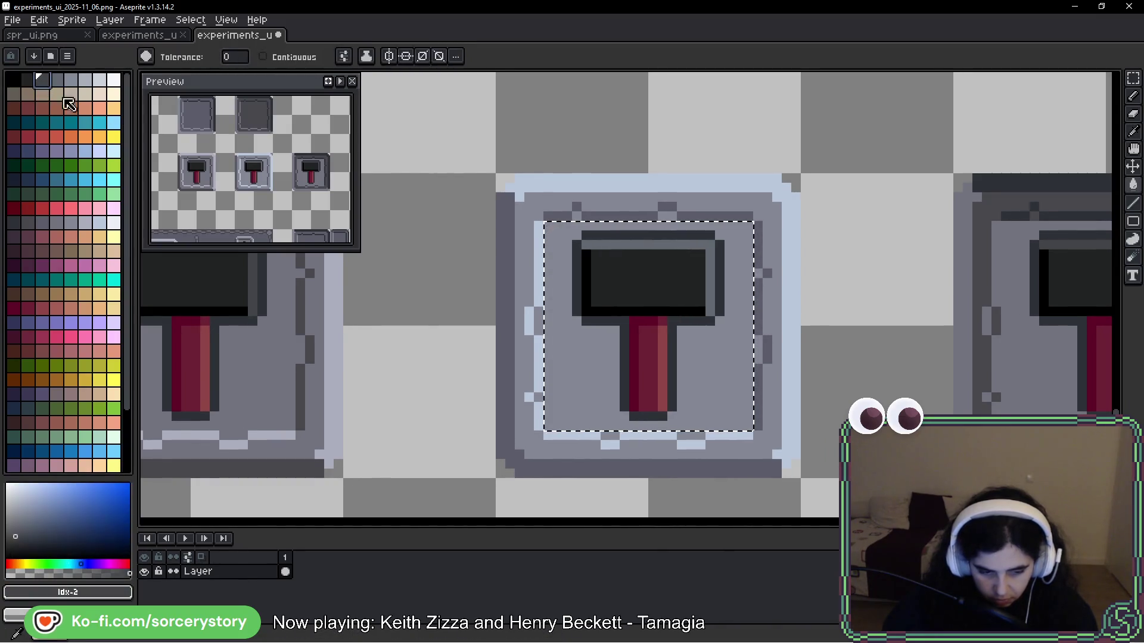
left_click(664, 284)
left_click(622, 311, "alt")
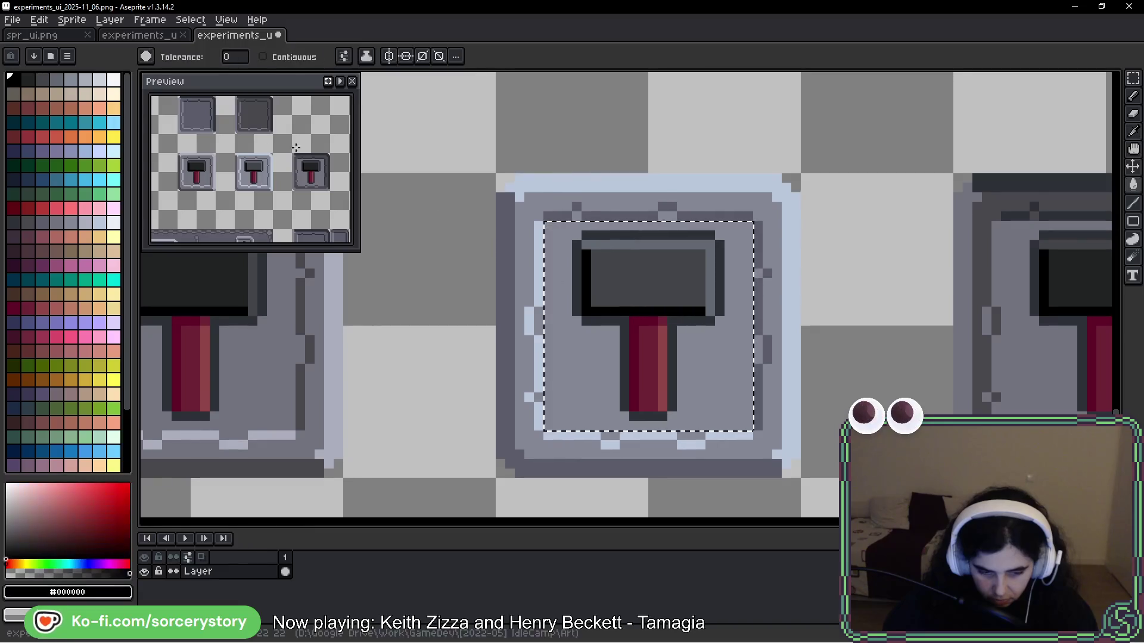
left_click(34, 85)
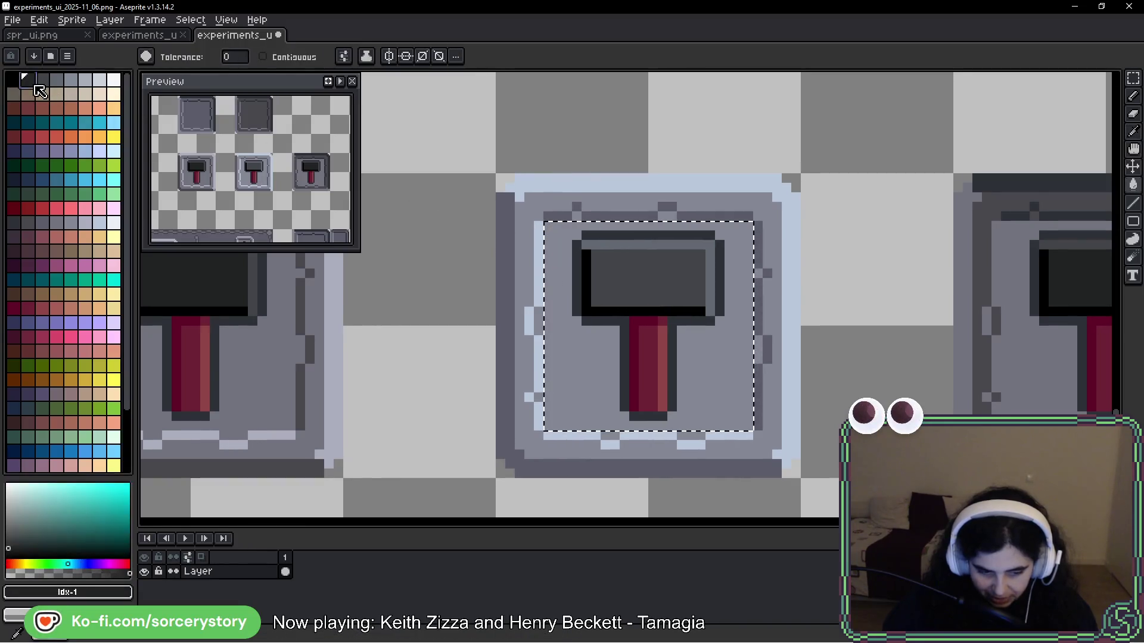
left_click(585, 286)
left_click(582, 294, "alt")
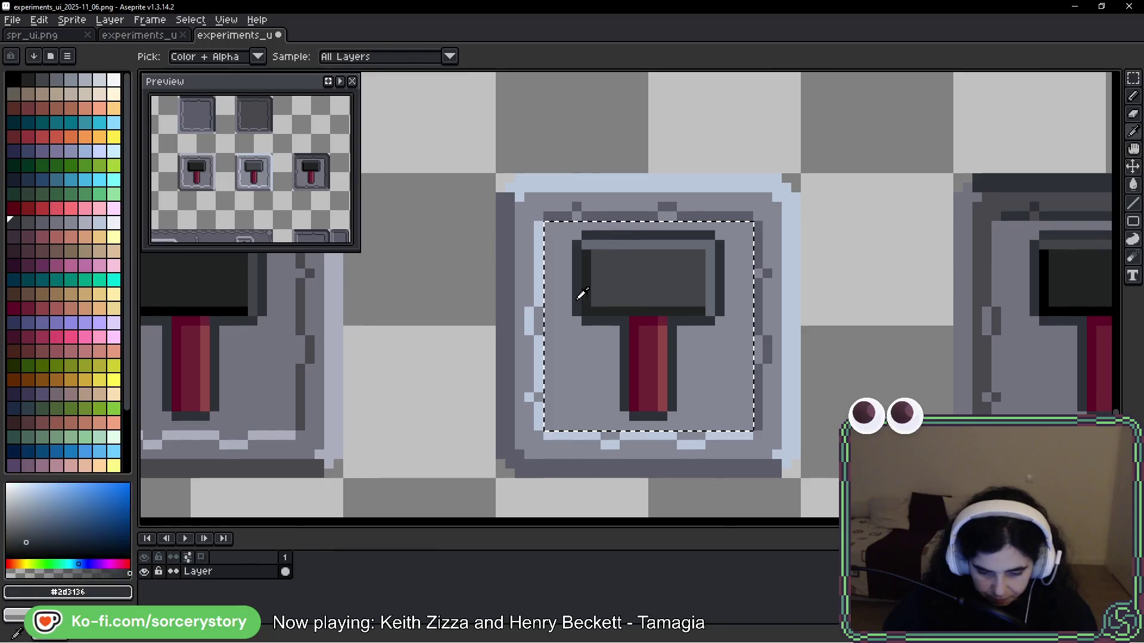
left_click(27, 223)
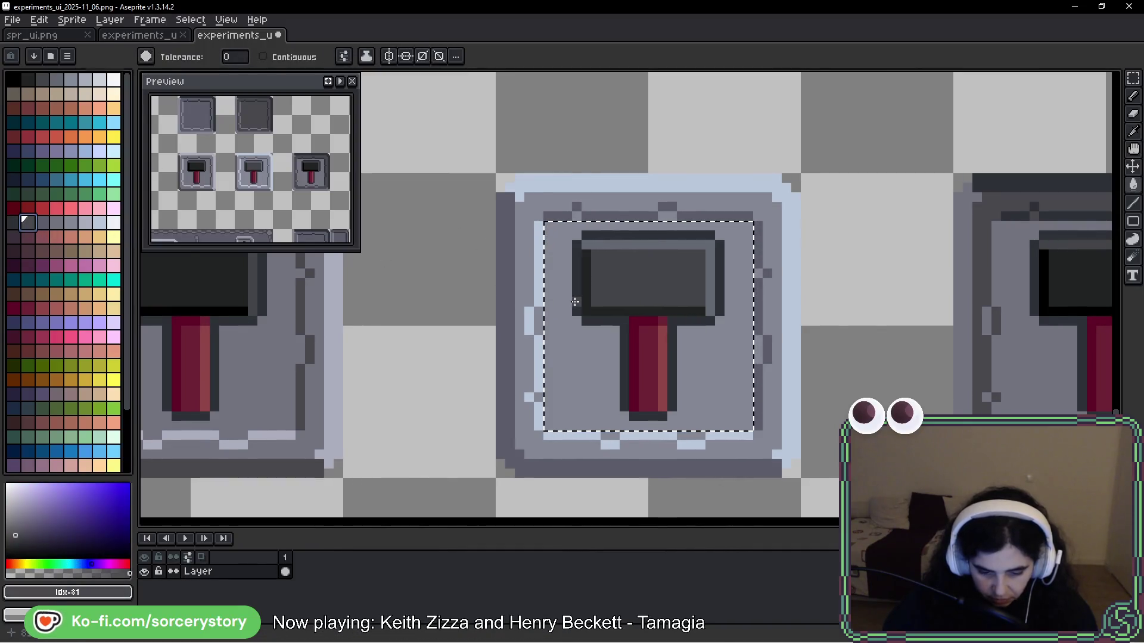
Step: Refill the middle hammer's handle with a lighter red from the palette
left_click_drag(575, 302, 531, 261)
left_click(620, 322, "alt")
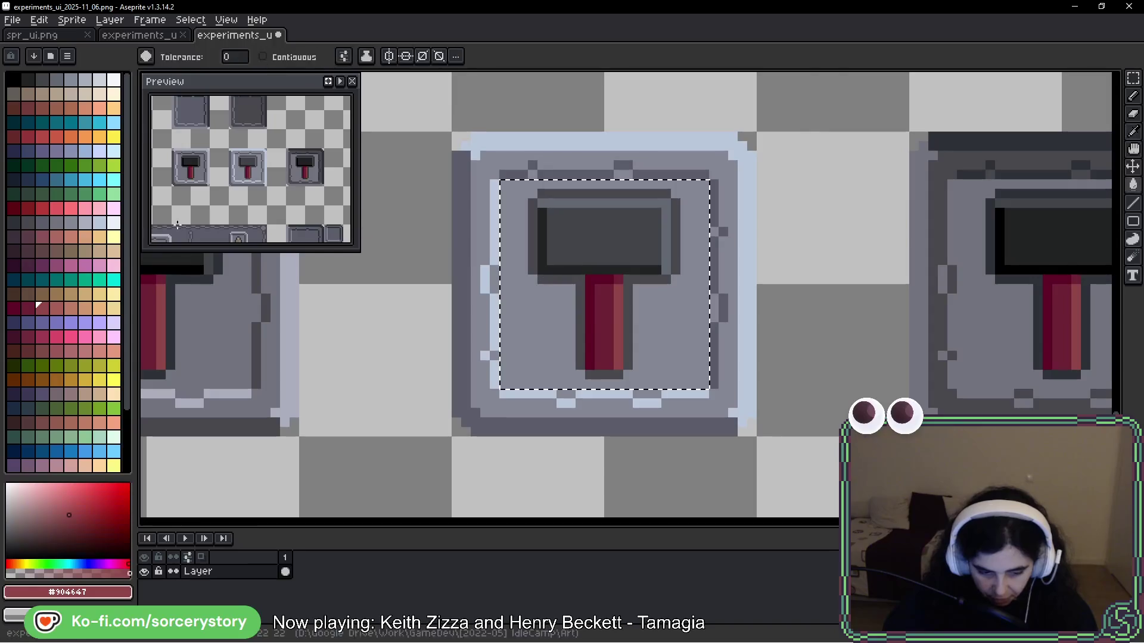
left_click(27, 307)
left_click(611, 305)
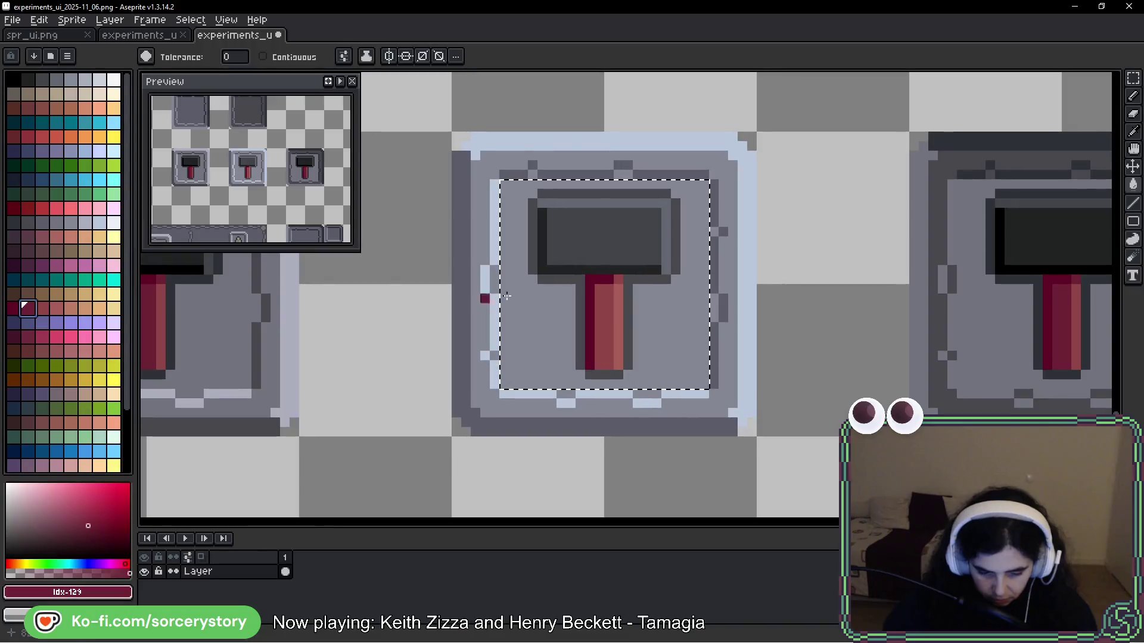
scroll(780, 344, "down", 3)
scroll(783, 341, "down", 1)
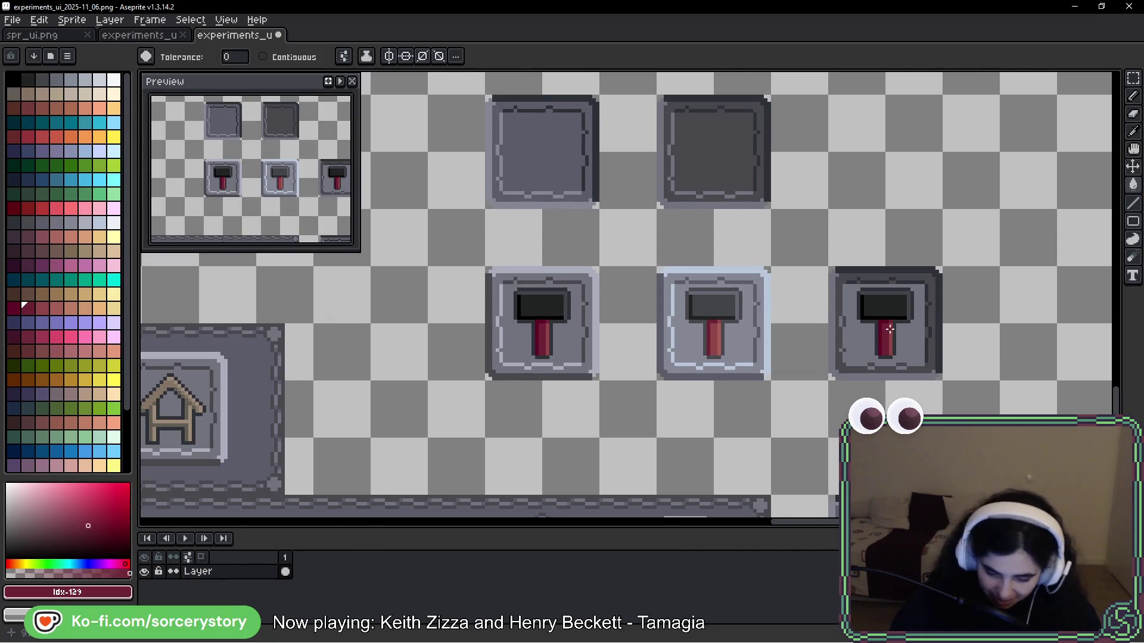
scroll(890, 329, "up", 2)
left_click(1133, 77)
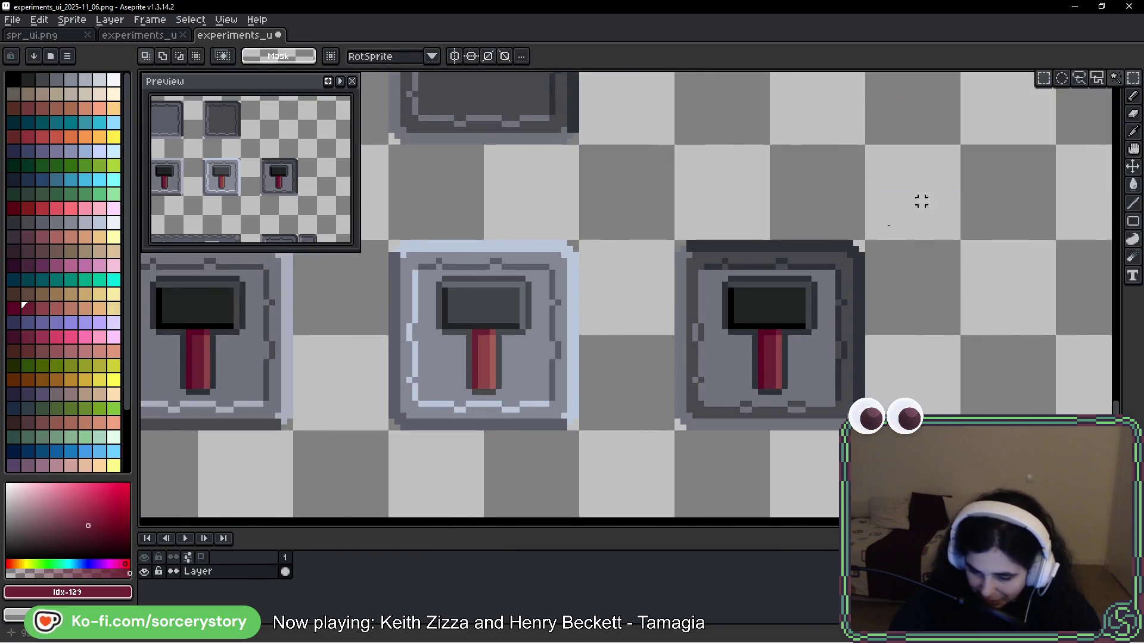
Step: Select the dark right hammer tile and sample the hammer head's dark grey
left_click_drag(772, 308, 691, 253)
left_click_drag(614, 205, 779, 332)
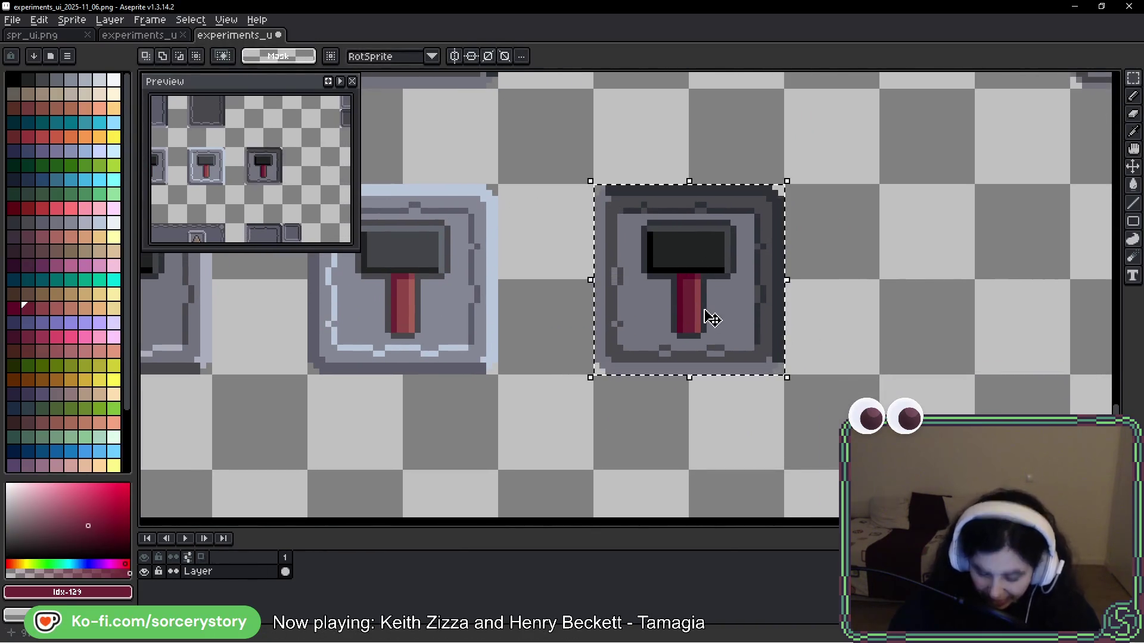
scroll(723, 288, "left", 5)
key("i")
left_click(481, 235)
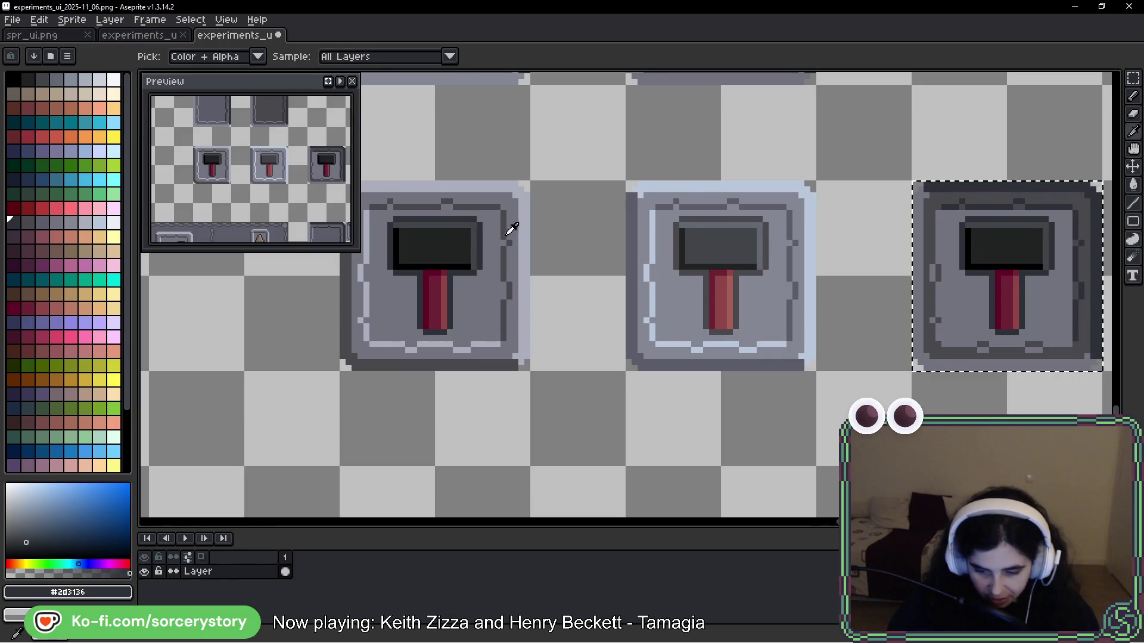
key("g")
left_click(438, 344)
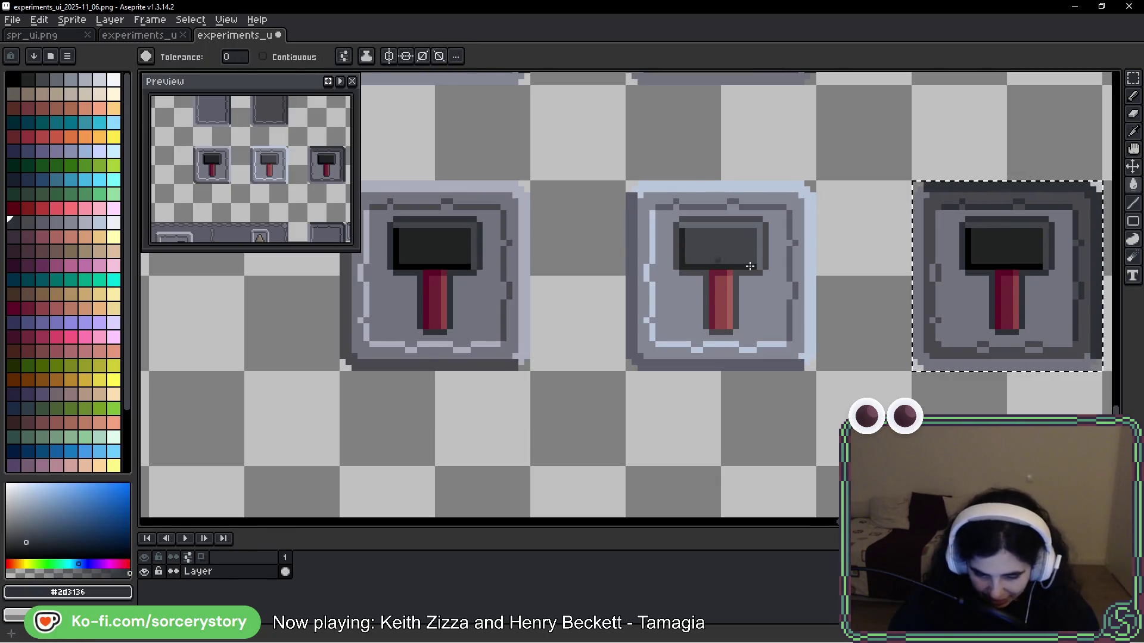
scroll(1009, 302, "right", 3)
scroll(790, 236, "up", 3)
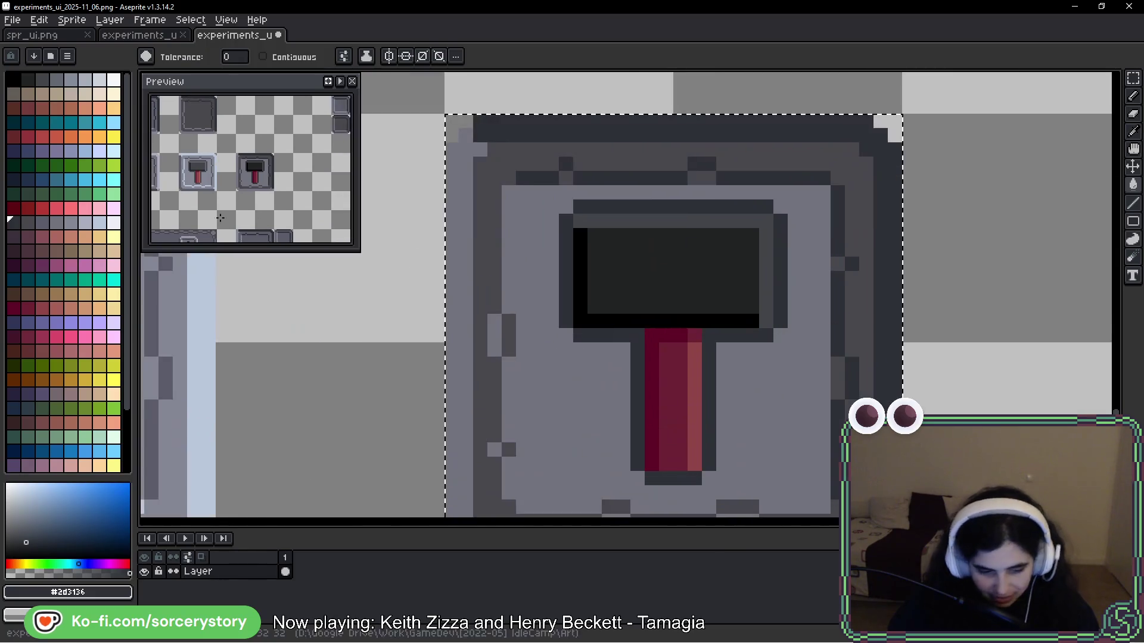
scroll(36, 274, "down", 3)
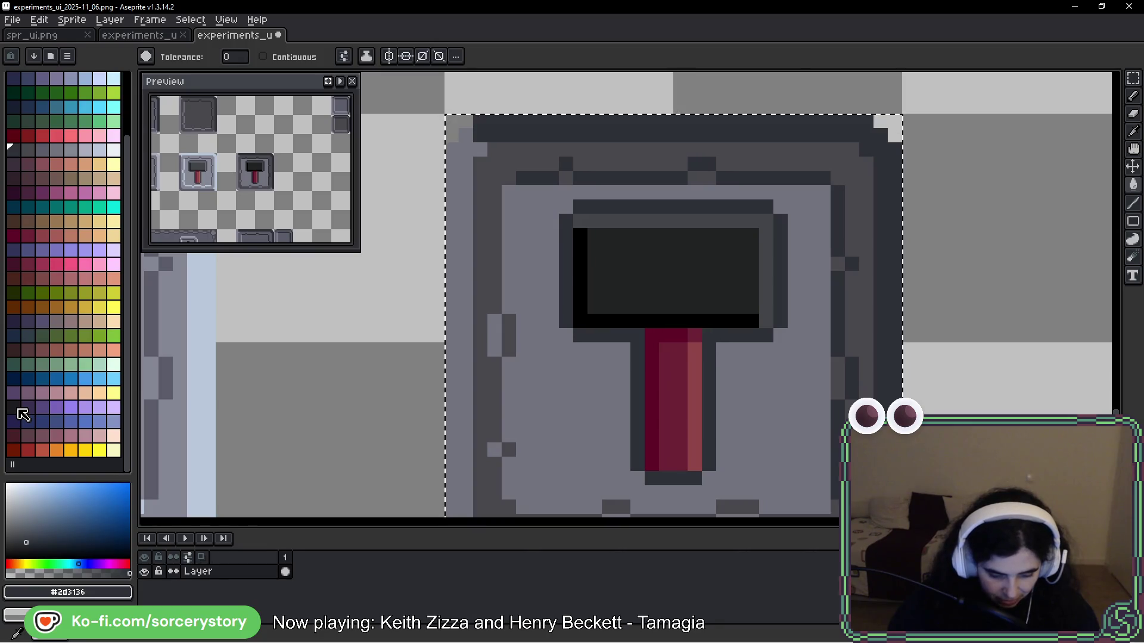
Step: Darken the hammer head and handle outlines using contiguous-only fills
left_click(23, 414)
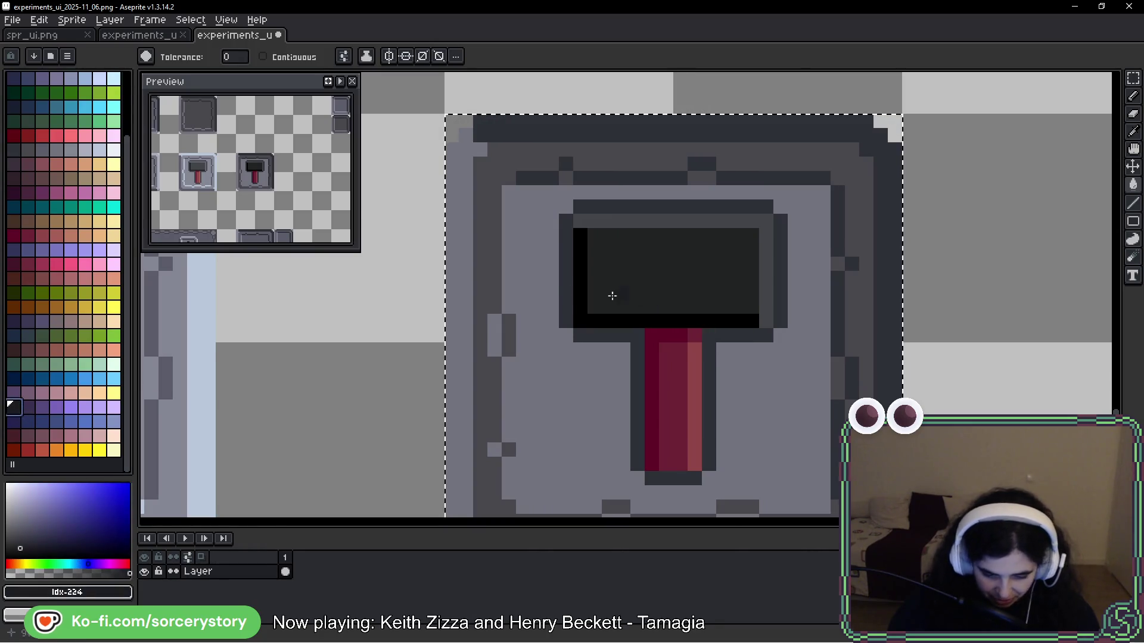
left_click(564, 272)
key("ctrl+z")
left_click(262, 56)
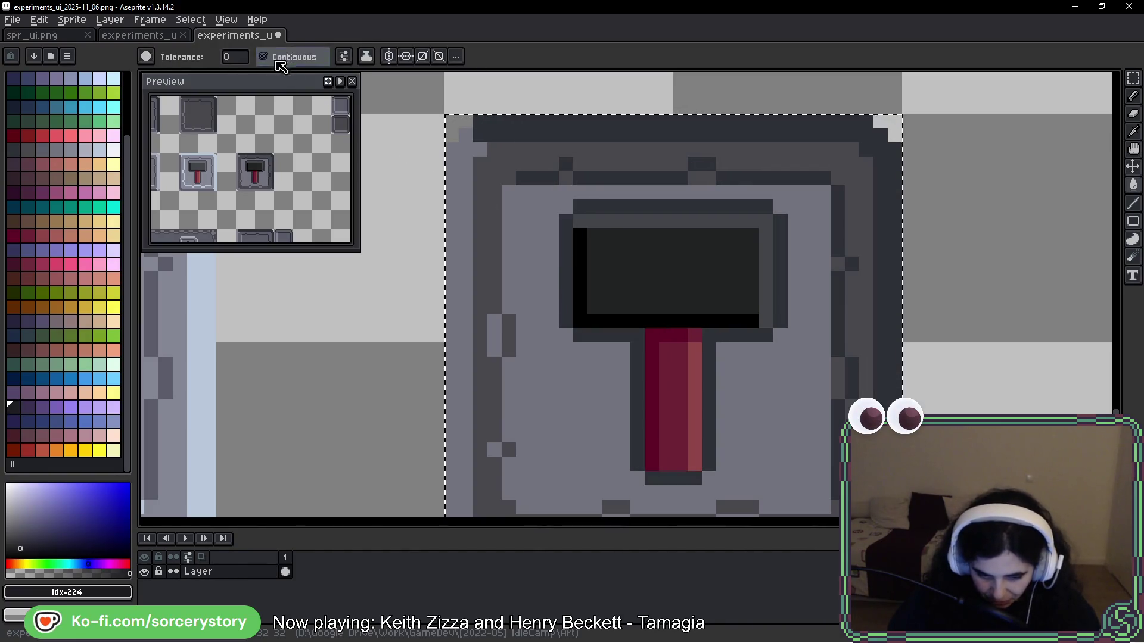
left_click(562, 235)
left_click(597, 212)
left_click(780, 279)
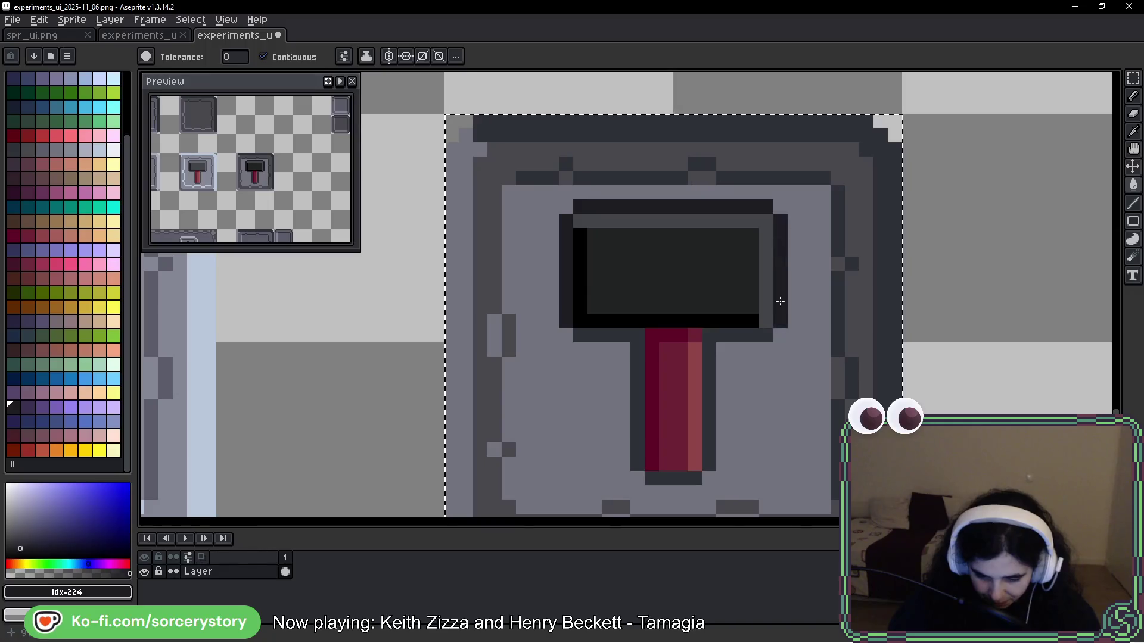
left_click(710, 401)
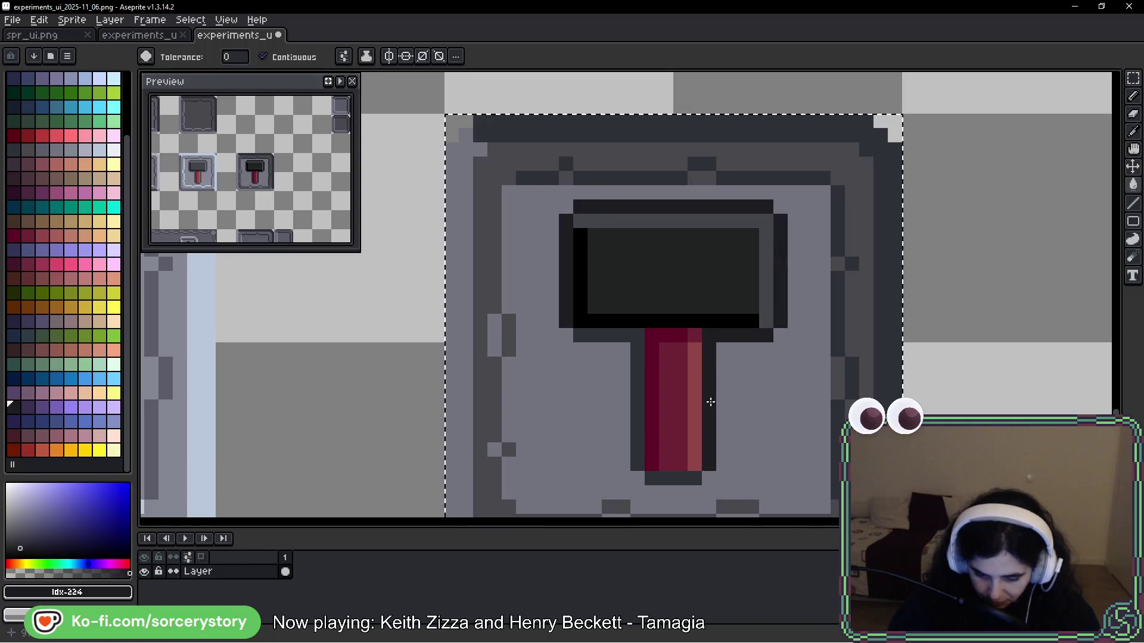
left_click(641, 400)
Step: Fill the hammer head's interior solid black and darken its lighter inner band
key("i")
left_click(591, 314)
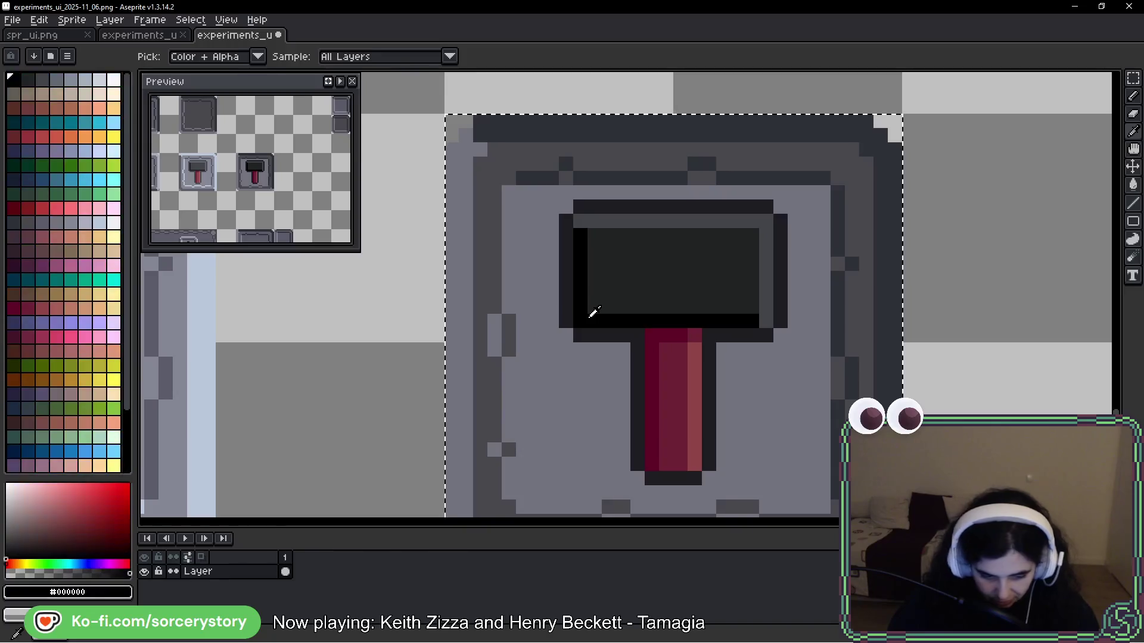
key("g")
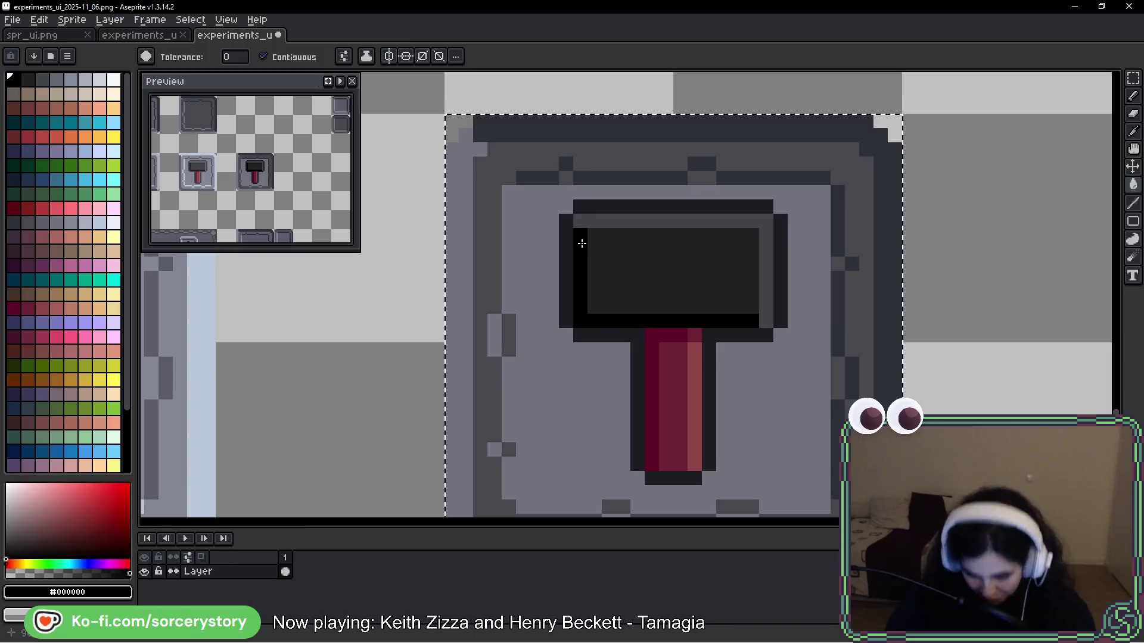
left_click(653, 258, "alt")
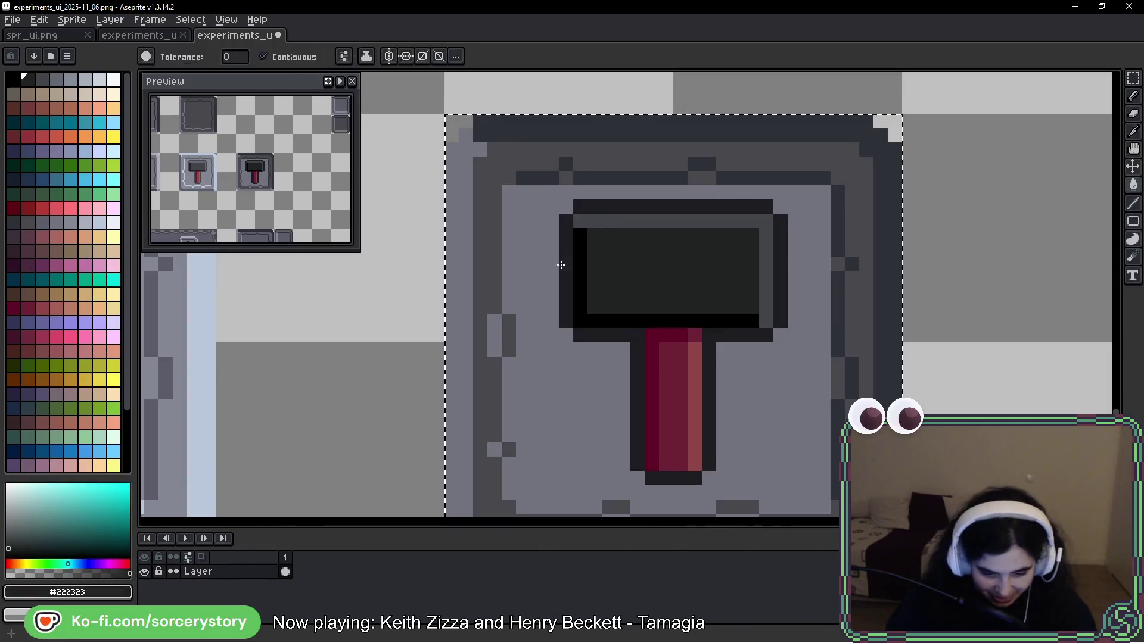
left_click(584, 247, "alt")
left_click(628, 260)
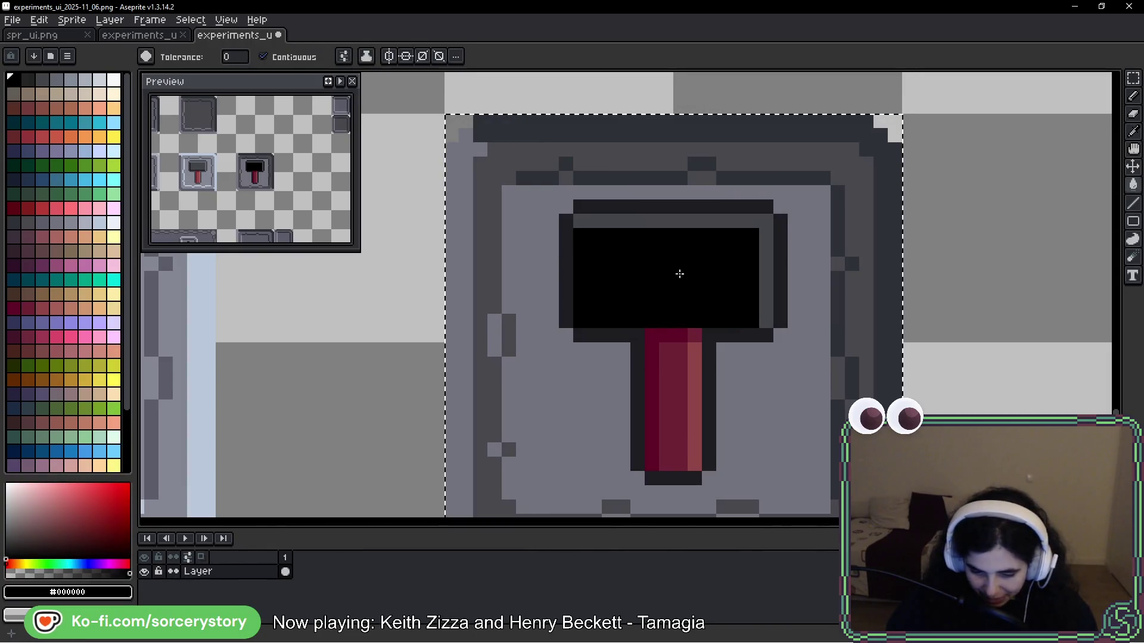
left_click(614, 214, "alt")
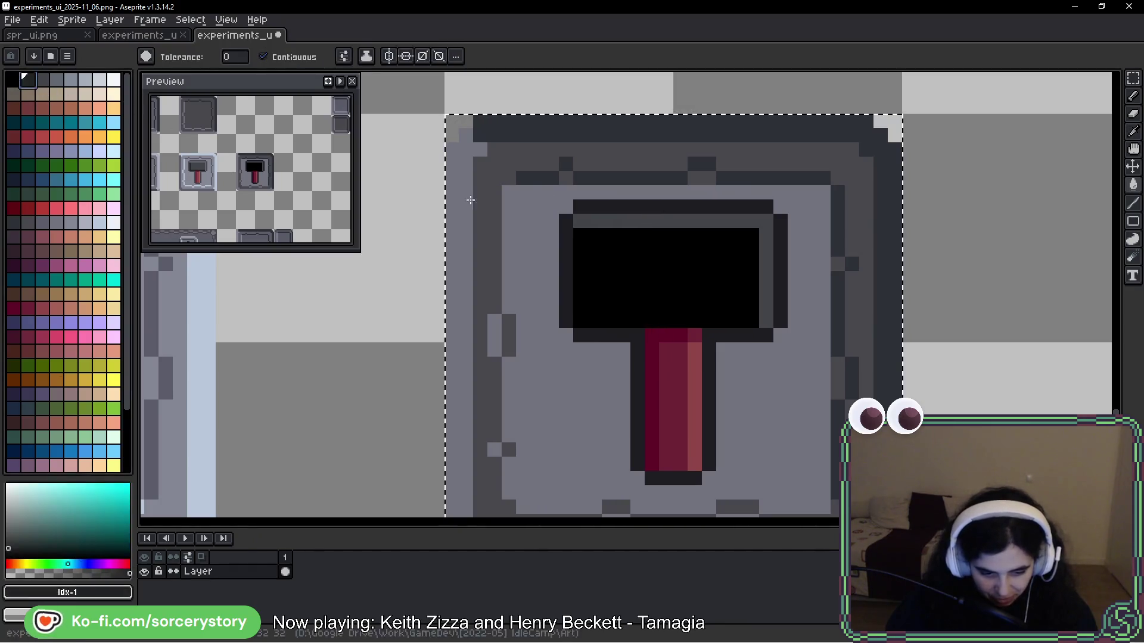
left_click(736, 221)
scroll(800, 272, "down", 3)
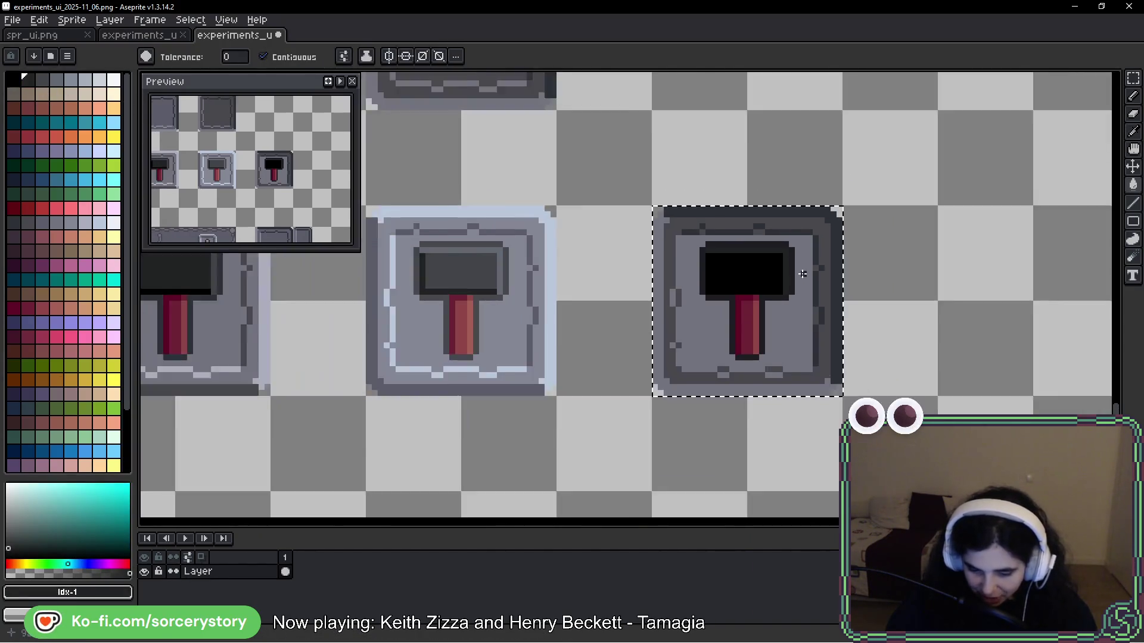
Step: Fill the third hammer's handle with dark crimson, including its light column in darker red
scroll(794, 304, "up", 4)
left_click(644, 220, "alt")
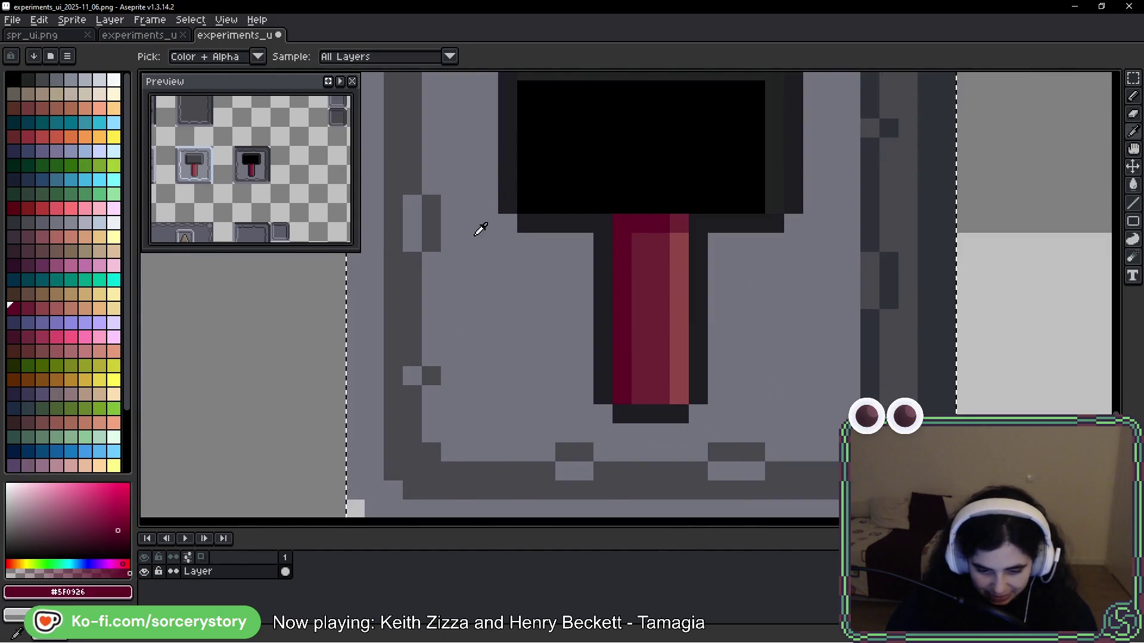
key("g")
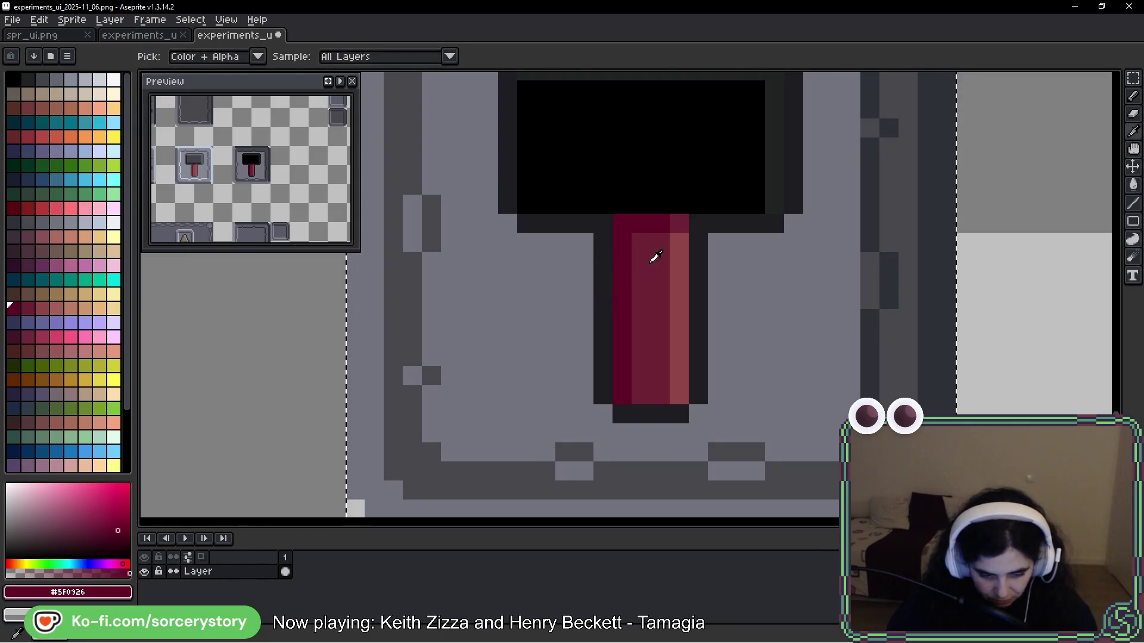
left_click(653, 256, "alt")
left_click(625, 270, "alt")
left_click(645, 268)
left_click(680, 223)
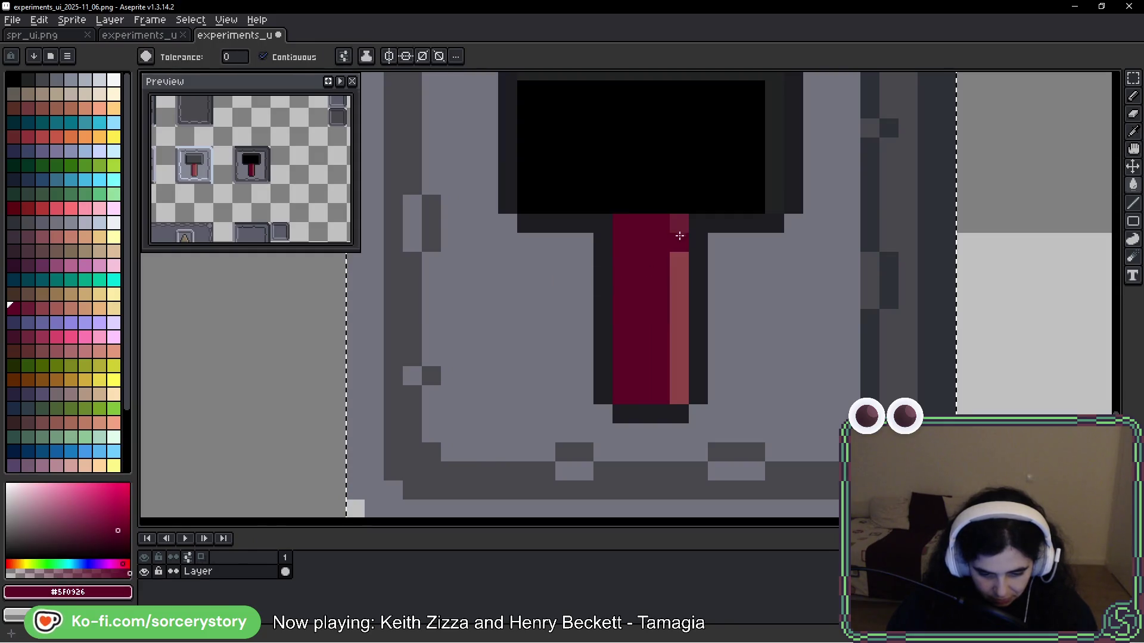
left_click(679, 244, "alt")
left_click(27, 309)
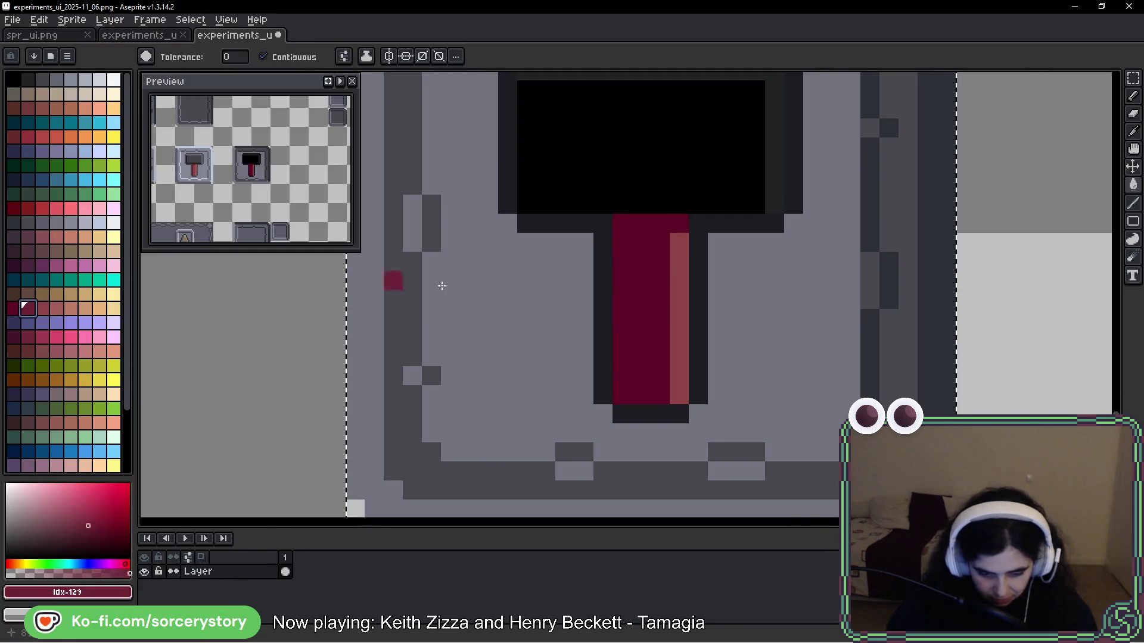
left_click(679, 292)
scroll(849, 354, "down", 2)
scroll(852, 358, "down", 1)
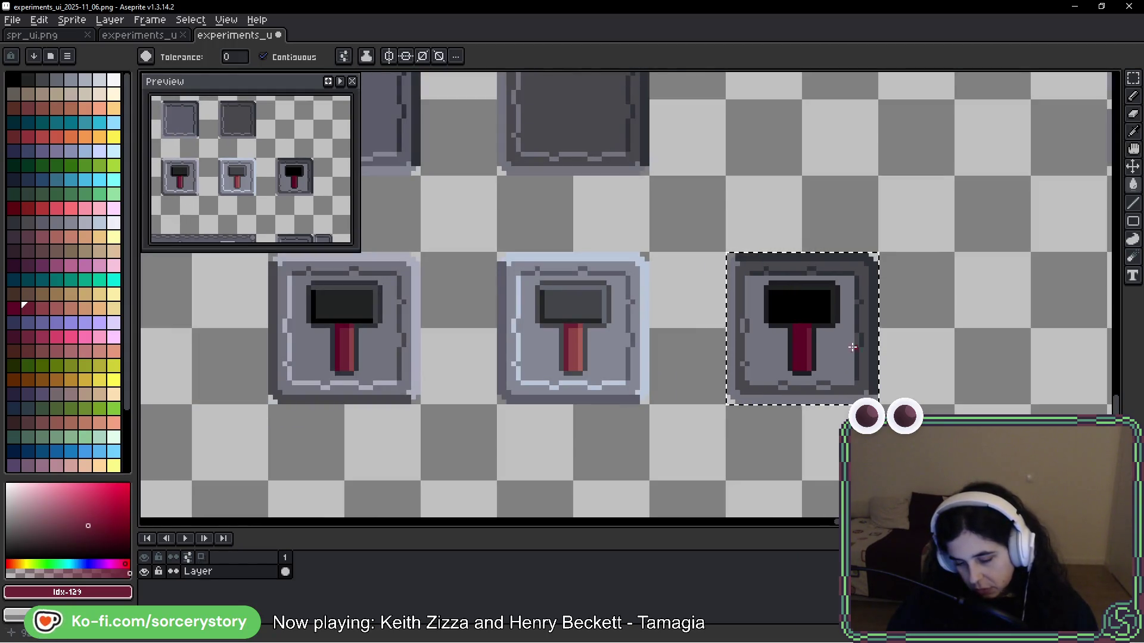
scroll(792, 332, "up", 2)
scroll(855, 270, "down", 1)
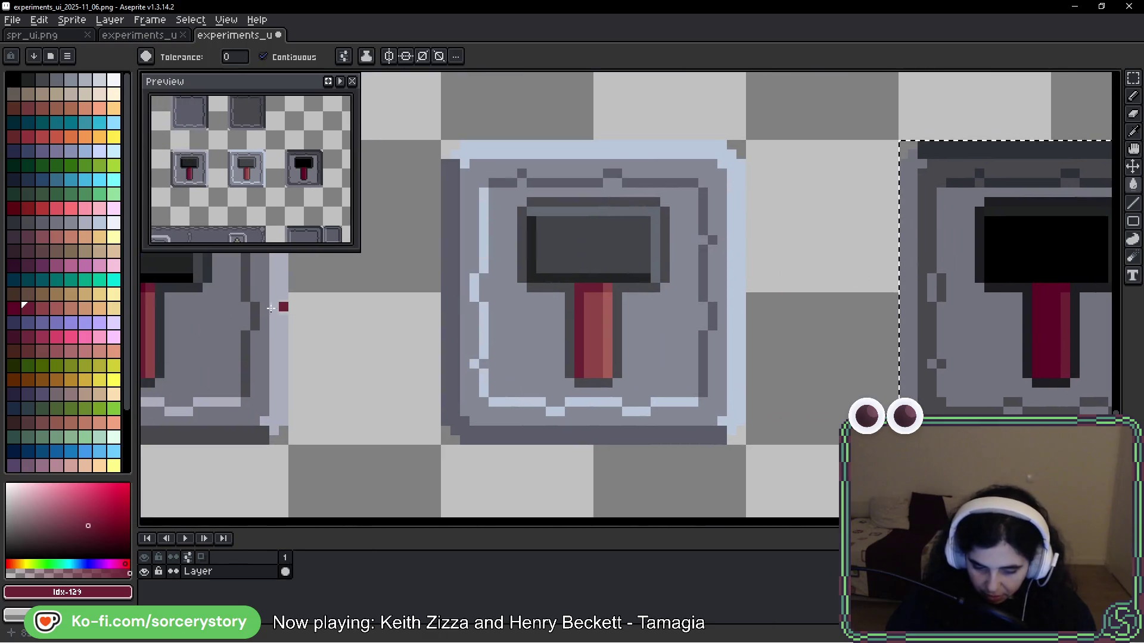
Step: Re-fill the hammer's top edge, left edge and handle outline with the sampled grey
key("i")
left_click(663, 289)
key("g")
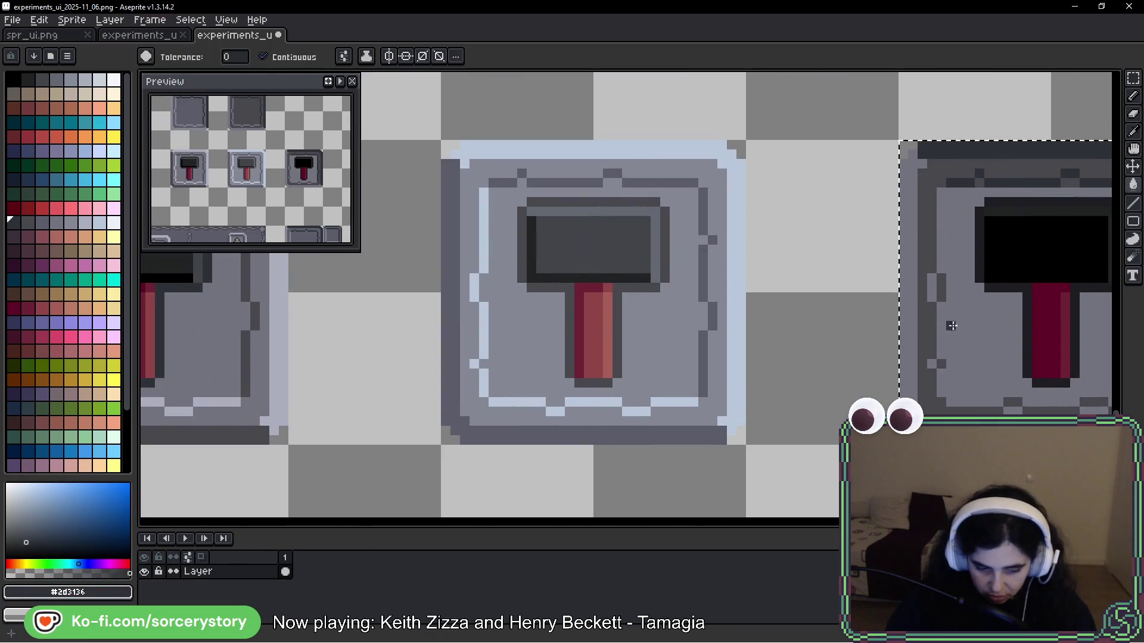
left_click_drag(979, 324, 674, 320)
scroll(816, 293, "up", 2)
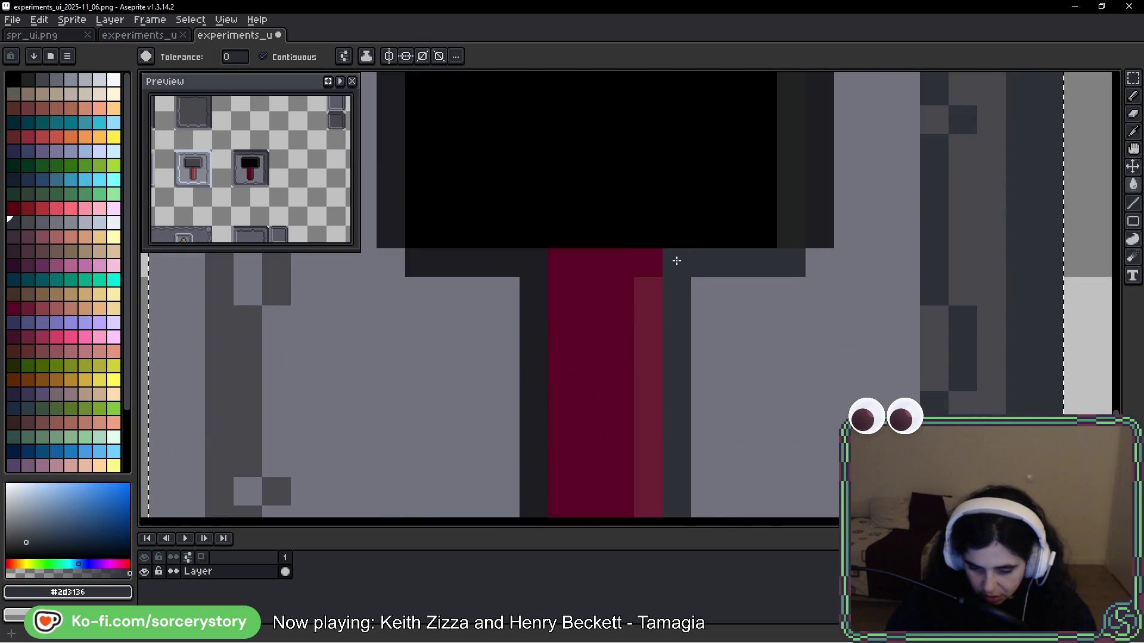
scroll(820, 179, "down", 1)
left_click_drag(820, 180, 829, 246)
left_click(759, 155)
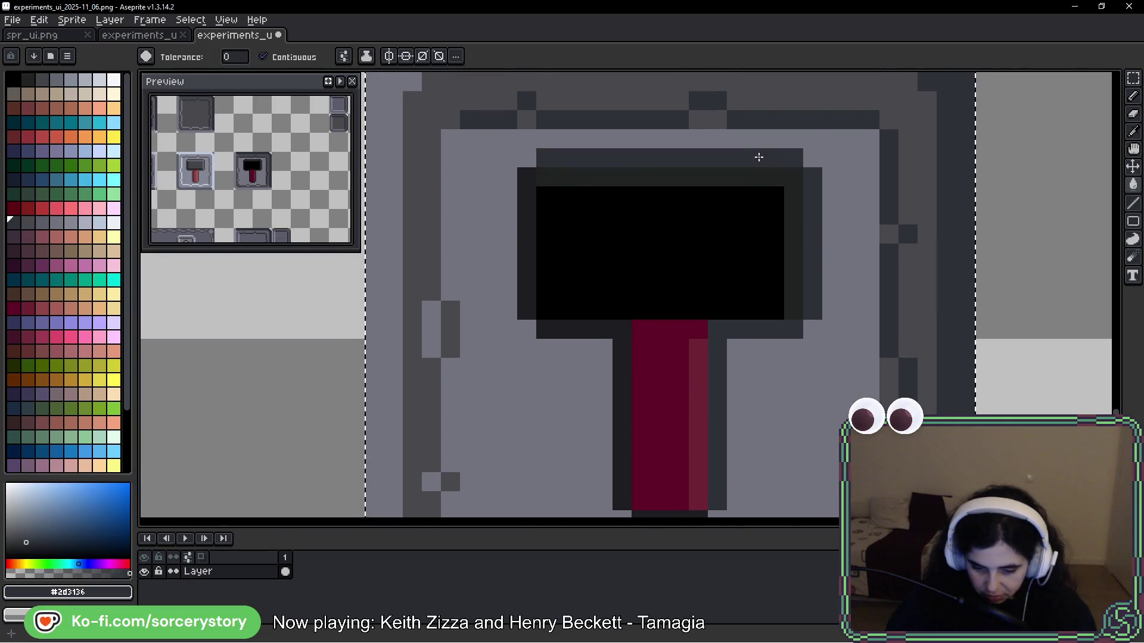
left_click(519, 212)
left_click(622, 357)
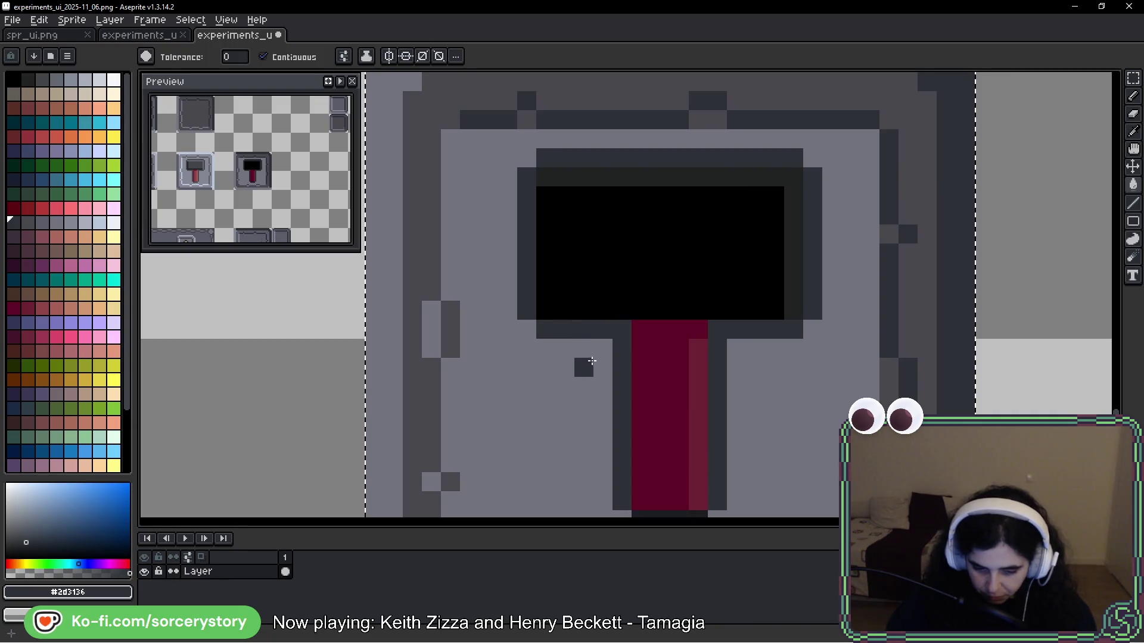
left_click(660, 444)
left_click_drag(676, 463, 671, 359)
key("ctrl+z")
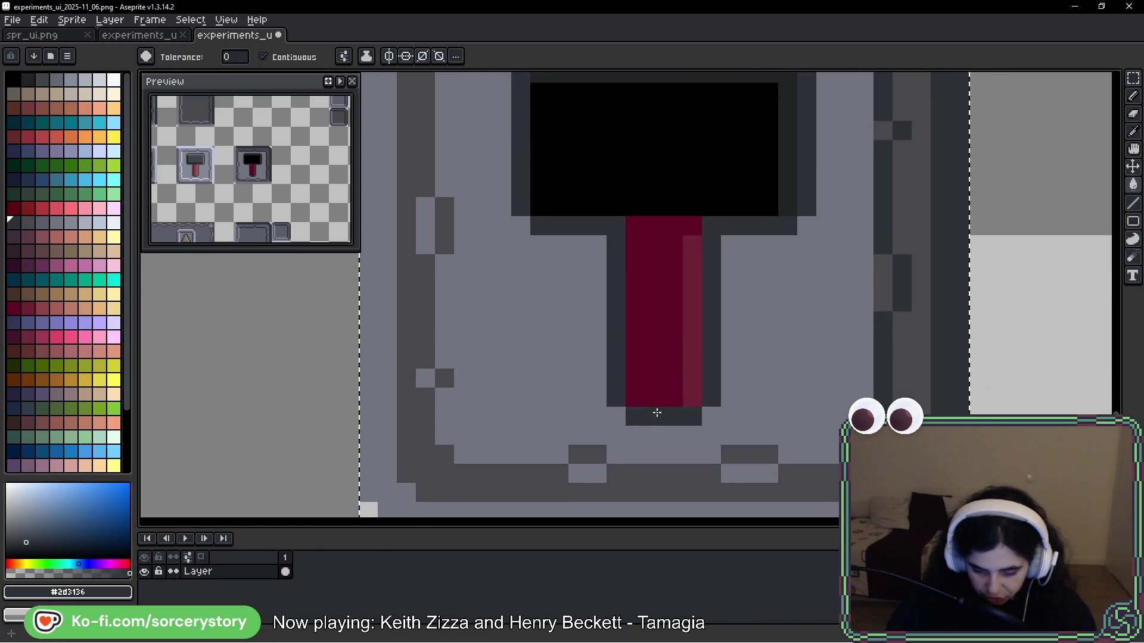
Step: Marquee-select the area around the finished hammer, then deselect it
left_click(1133, 78)
scroll(887, 167, "up", 2)
mouse_move(868, 129)
left_mouse_down()
mouse_move(595, 404)
mouse_move(467, 401)
left_mouse_up()
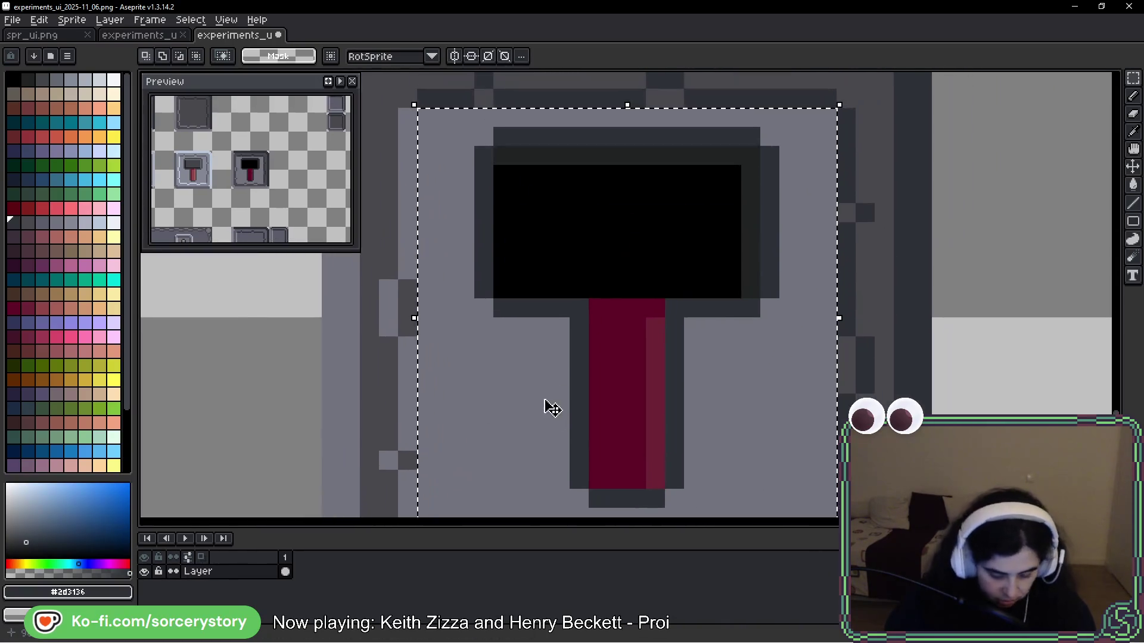
scroll(498, 396, "down", 2)
key("ctrl+d")
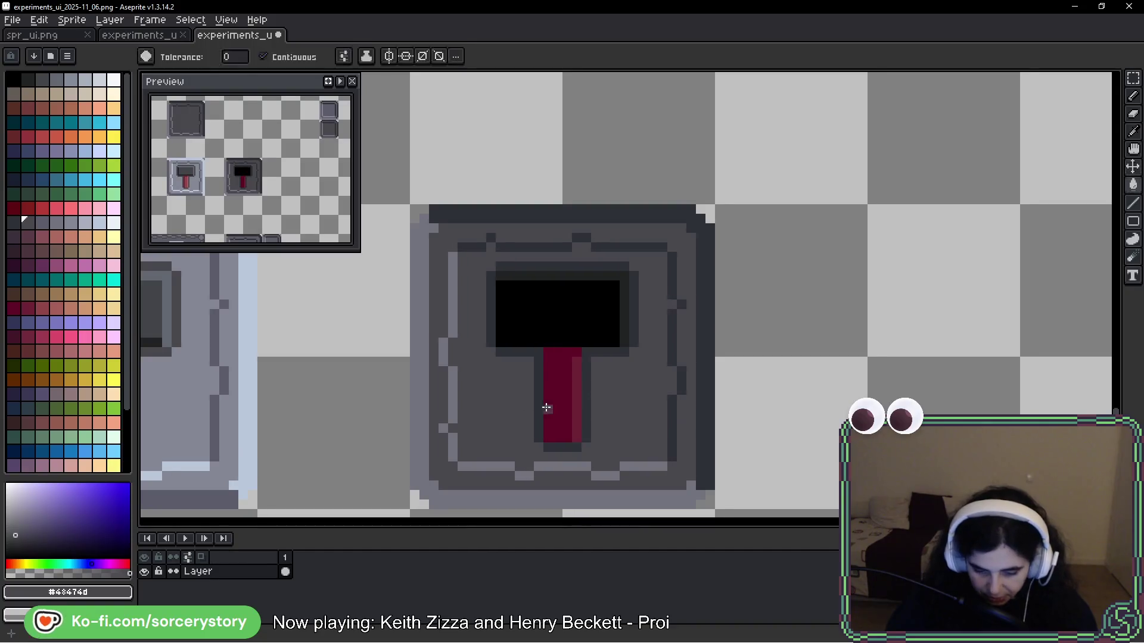
Step: Zoom out and pan until the whole tile sheet is in view
key("g")
scroll(547, 403, "down", 3)
left_click_drag(544, 411, 709, 340)
scroll(800, 358, "up", 1)
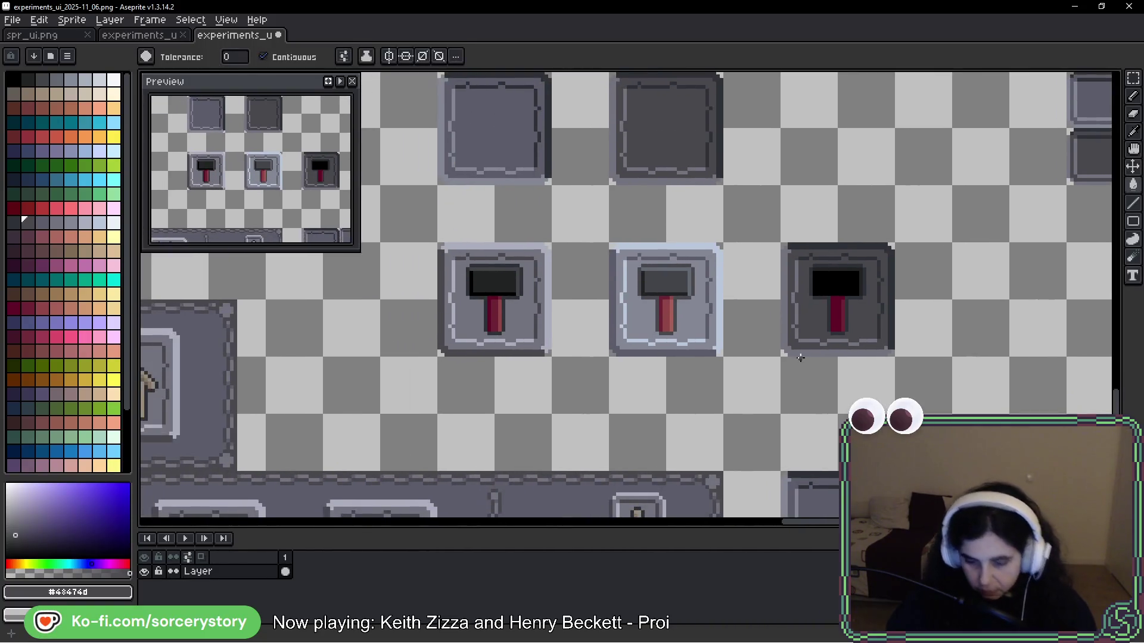
left_click_drag(800, 358, 828, 349)
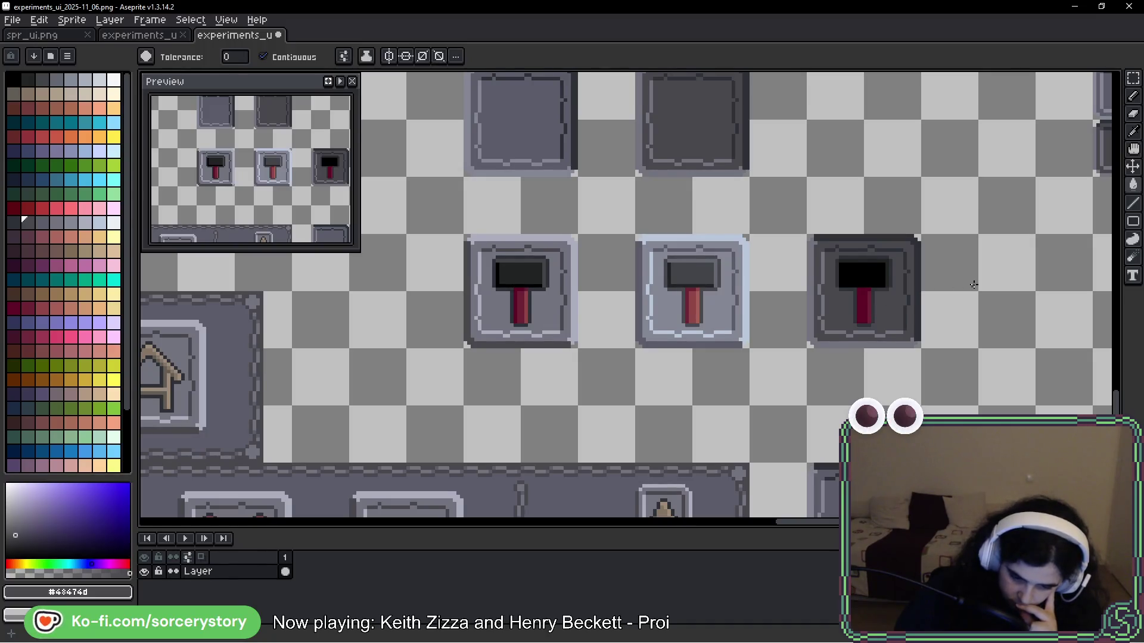
scroll(982, 267, "down", 3)
mouse_move(998, 208)
left_mouse_down()
mouse_move(888, 230)
mouse_move(758, 325)
mouse_move(773, 193)
mouse_move(1072, 212)
left_mouse_up()
Step: Marquee-select the row of three hammer buttons
left_click(1134, 80)
mouse_move(913, 245)
left_mouse_down()
mouse_move(714, 256)
mouse_move(834, 295)
mouse_move(849, 312)
left_mouse_up()
scroll(840, 306, "down", 2)
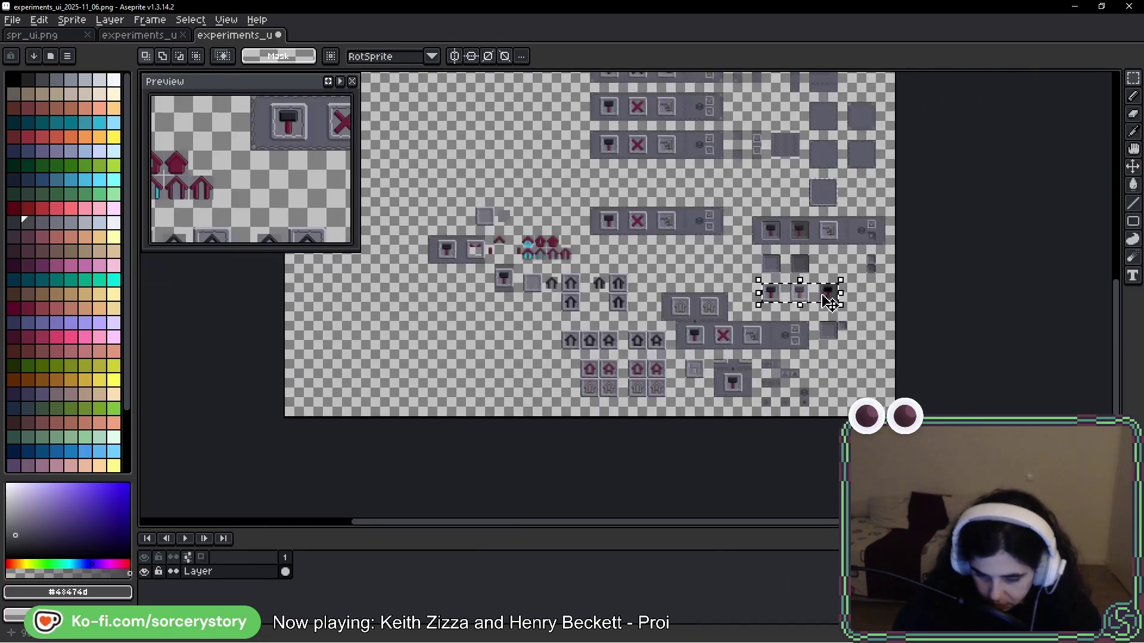
scroll(827, 302, "up", 2)
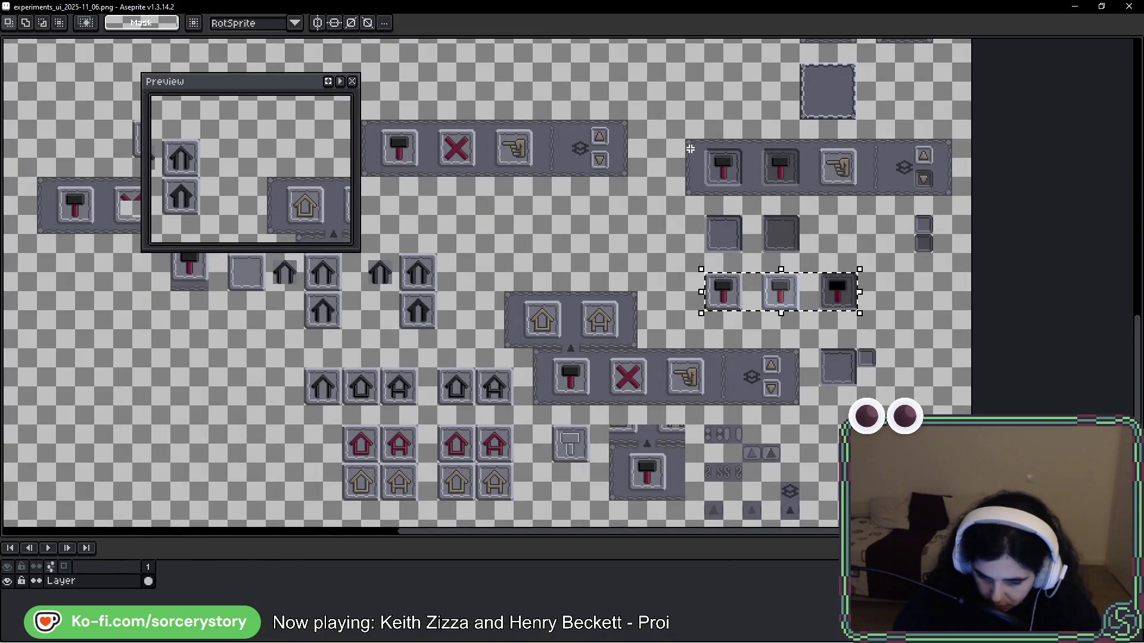
Step: Select the block of hammer buttons and shift it to the left
mouse_move(691, 149)
left_mouse_down()
mouse_move(915, 311)
mouse_move(958, 320)
left_mouse_up()
mouse_move(830, 223)
left_mouse_down()
mouse_move(147, 285)
mouse_move(728, 345)
mouse_move(717, 341)
left_mouse_up()
key("Return")
scroll(602, 324, "up", 4)
Step: Copy the three hammer buttons into a new row directly below, then deselect
left_click_drag(480, 169, 926, 269)
mouse_move(880, 306)
left_mouse_down()
mouse_move(871, 209)
mouse_move(874, 423)
mouse_move(884, 381)
left_mouse_up()
key("Return")
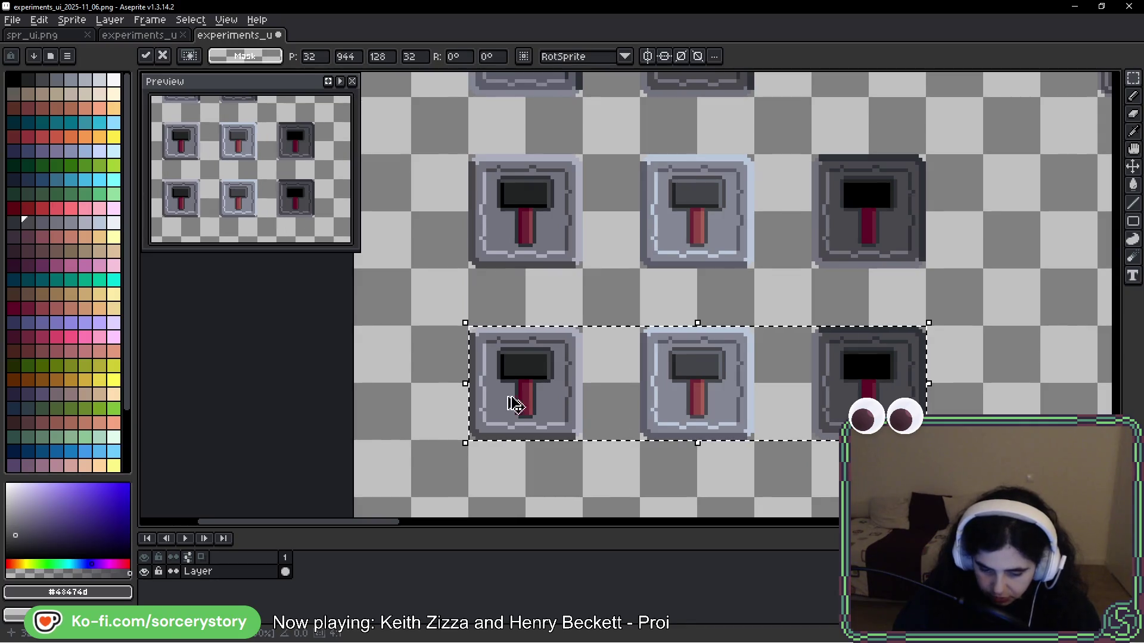
key("ctrl+d")
Step: Copy the first button's hammer head and handle onto the dark third button in the upper row
scroll(531, 180, "up", 2)
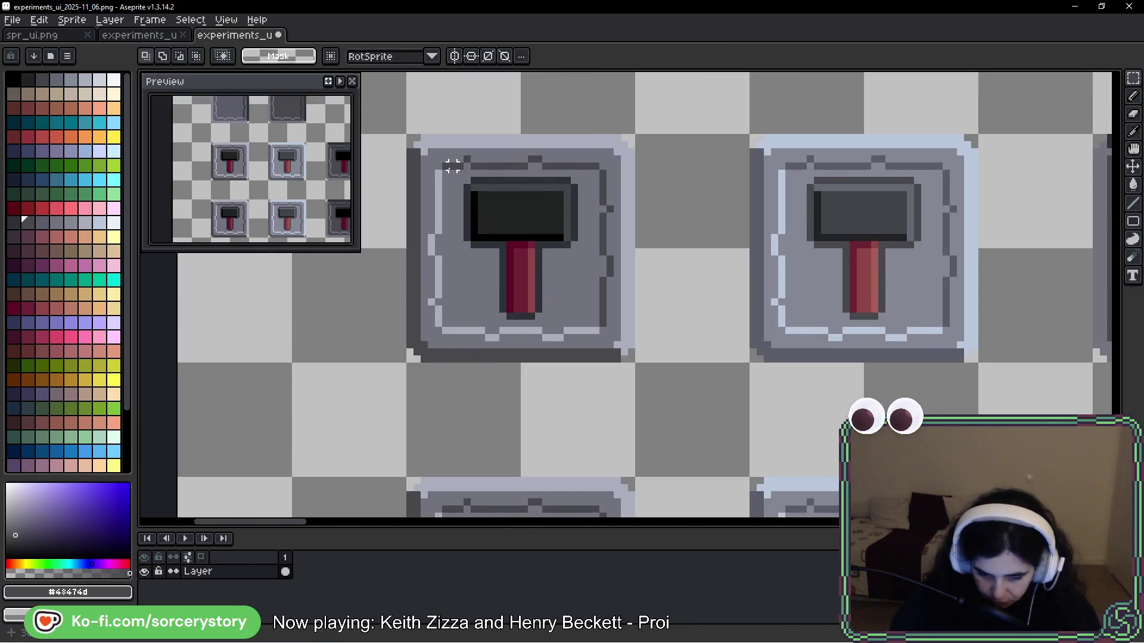
scroll(463, 182, "up", 2)
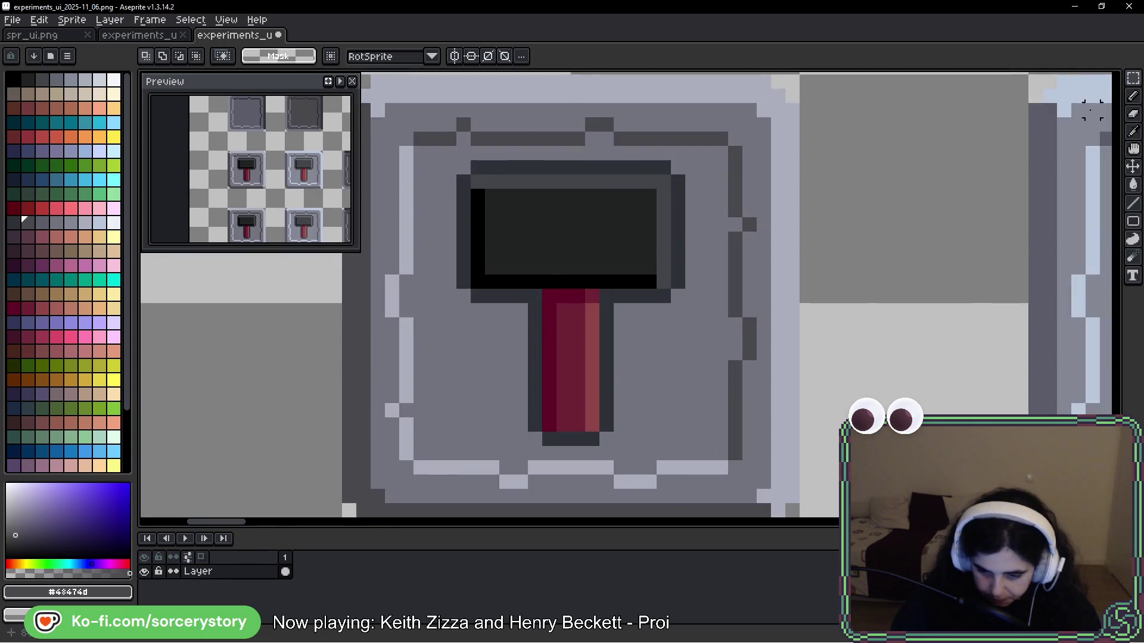
mouse_move(480, 164)
left_mouse_down()
mouse_move(625, 247)
mouse_move(672, 304)
left_mouse_up()
left_click_drag(685, 175, 457, 291)
mouse_move(528, 305)
left_mouse_down()
mouse_move(622, 438)
mouse_move(591, 439)
mouse_move(552, 393)
left_mouse_up()
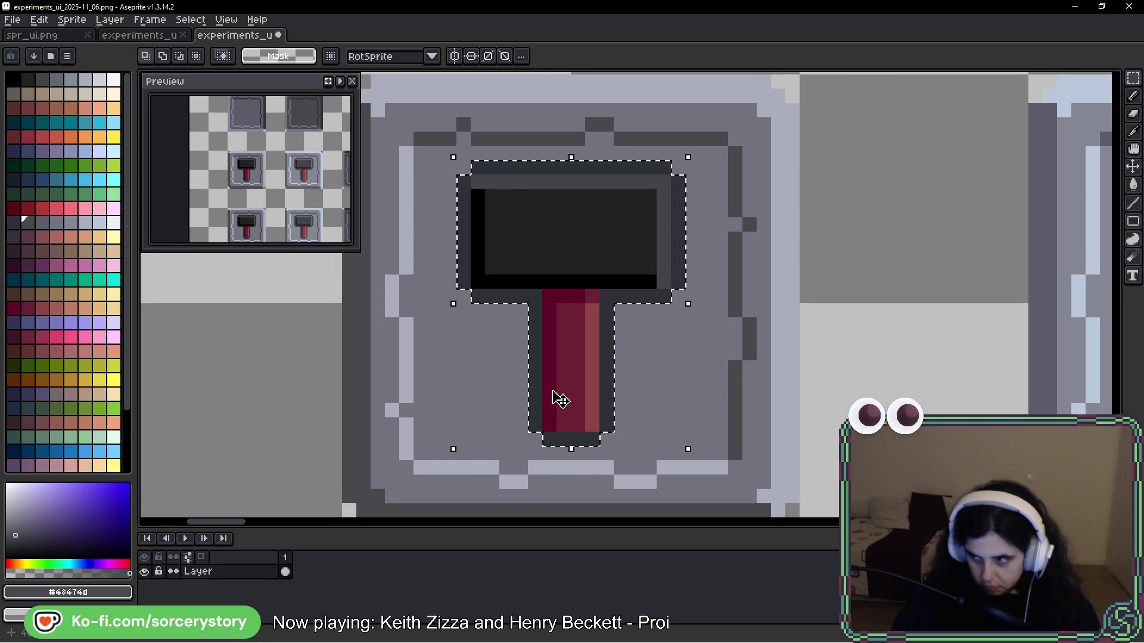
scroll(561, 399, "down", 3)
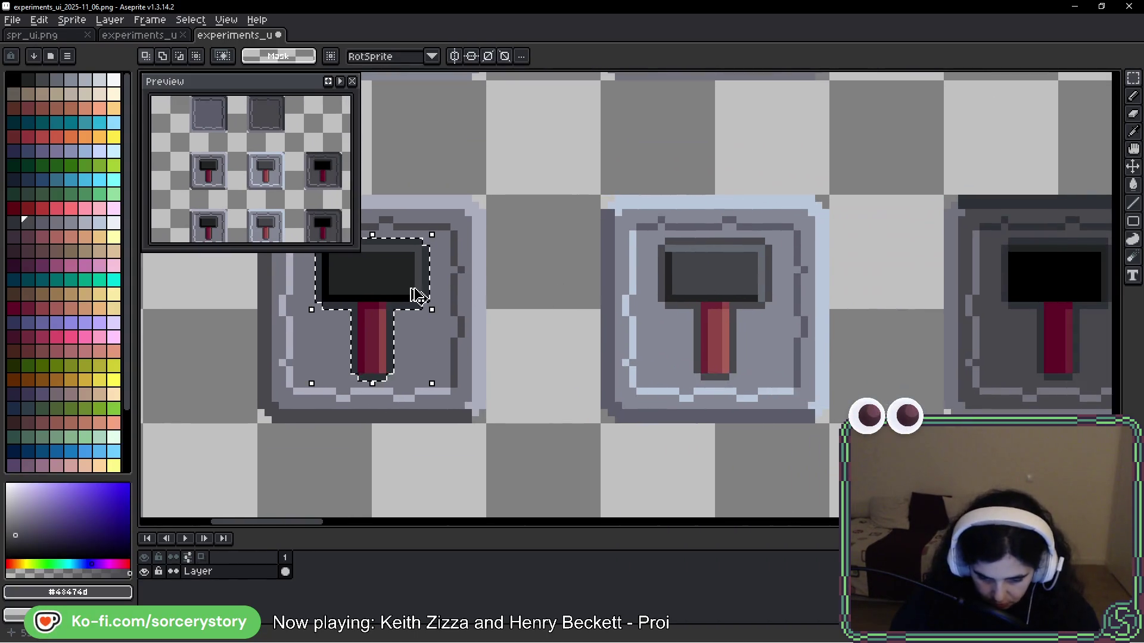
mouse_move(421, 294)
left_mouse_down()
mouse_move(1108, 292)
mouse_move(770, 283)
left_mouse_up()
key("Return")
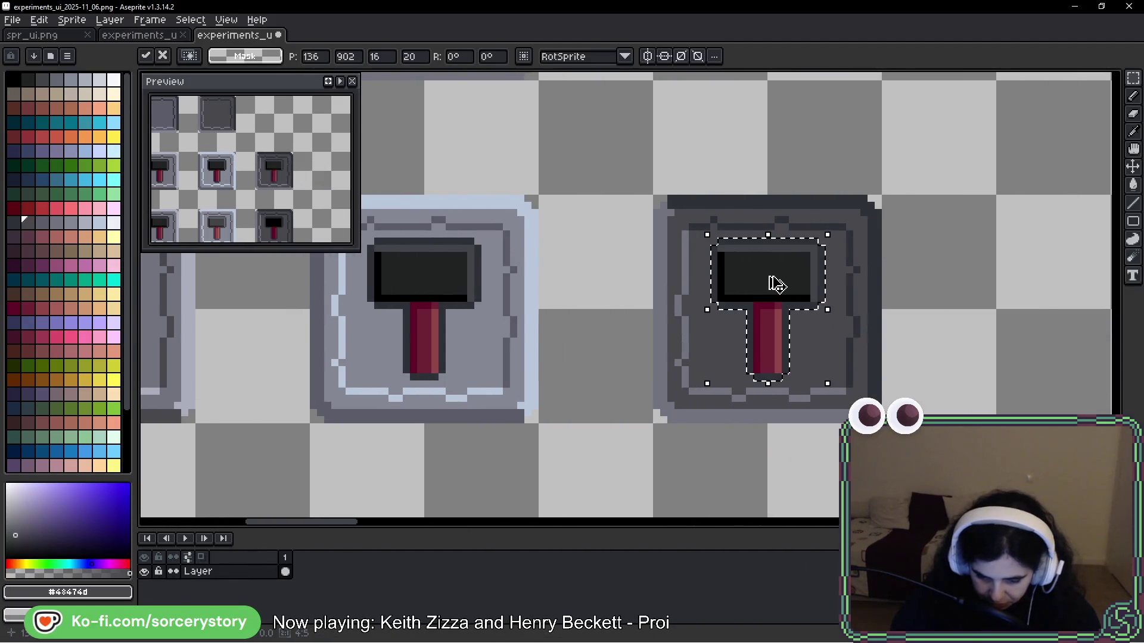
key("ctrl+d")
scroll(828, 302, "down", 2)
scroll(822, 304, "down", 1)
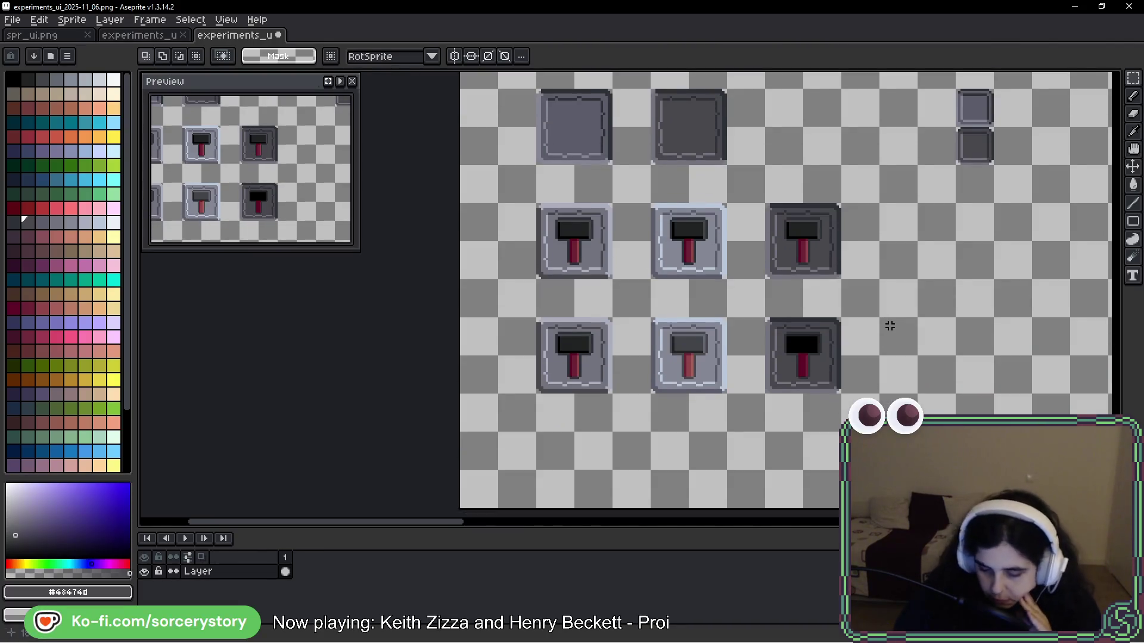
Step: Review the two hammer-button rows and save the sprite sheet with Ctrl+S
scroll(868, 338, "down", 2)
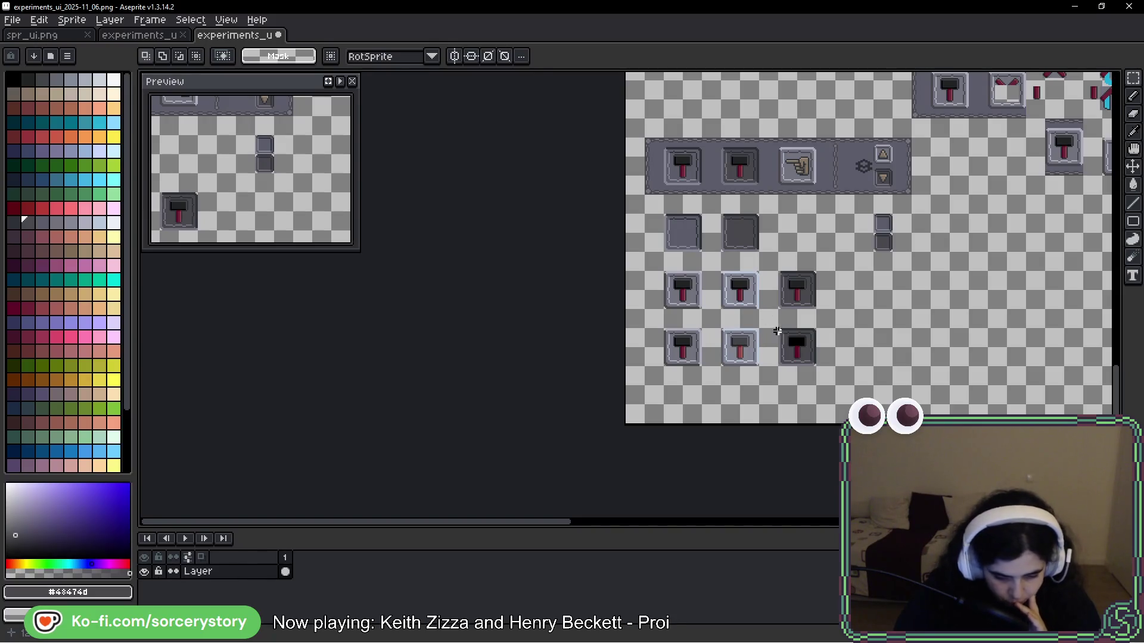
scroll(778, 332, "up", 3)
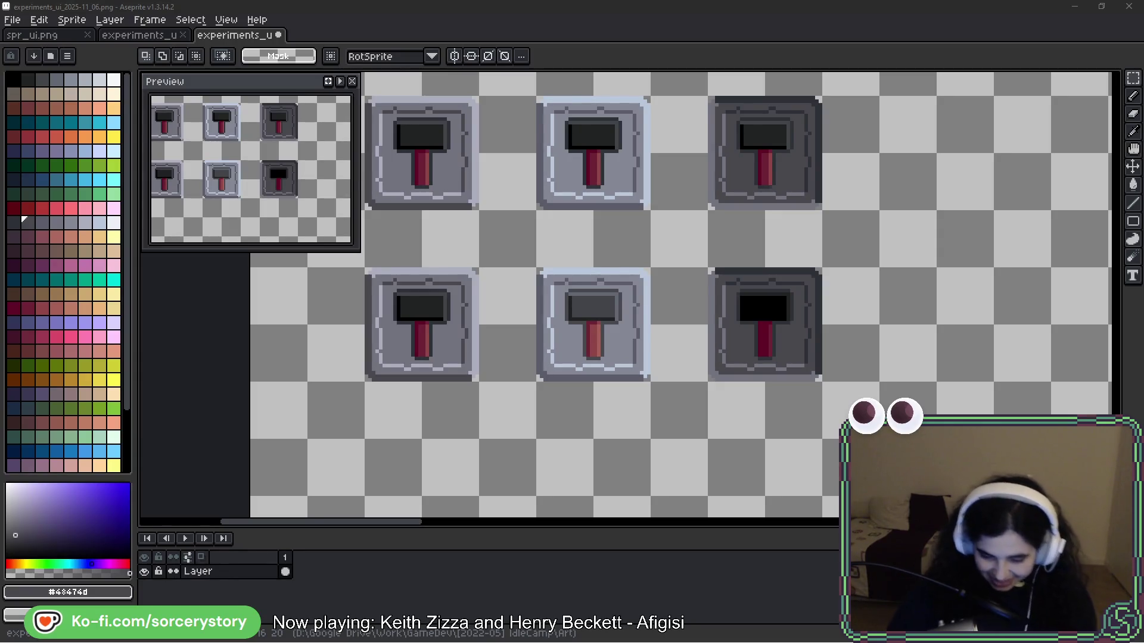
mouse_move(928, 165)
left_mouse_down()
mouse_move(917, 192)
mouse_move(884, 189)
left_mouse_up()
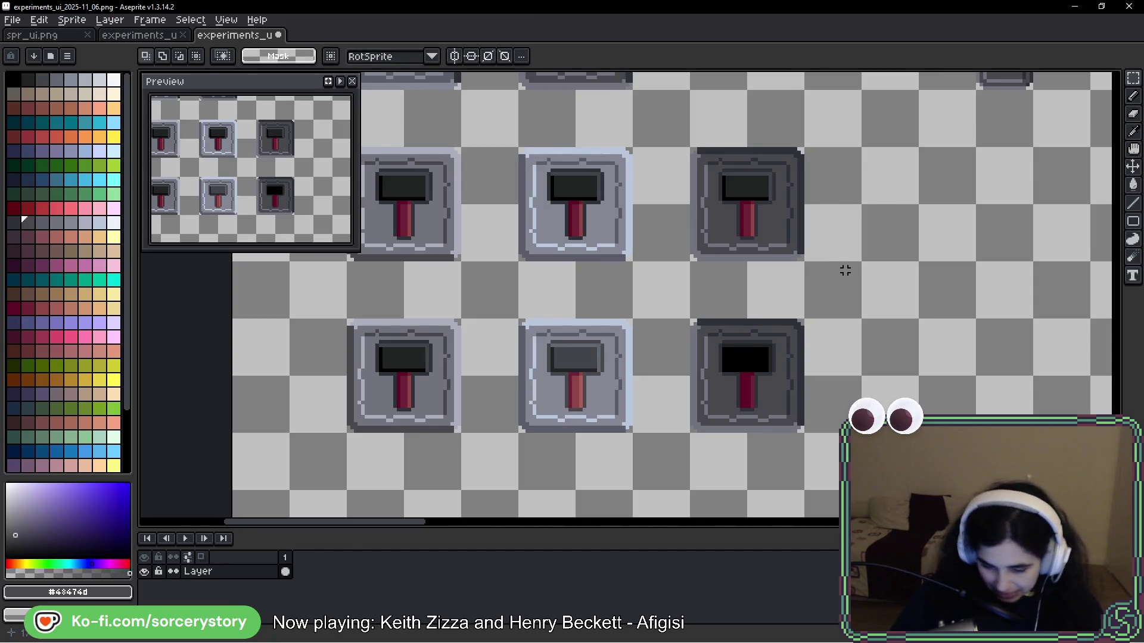
scroll(709, 325, "down", 2)
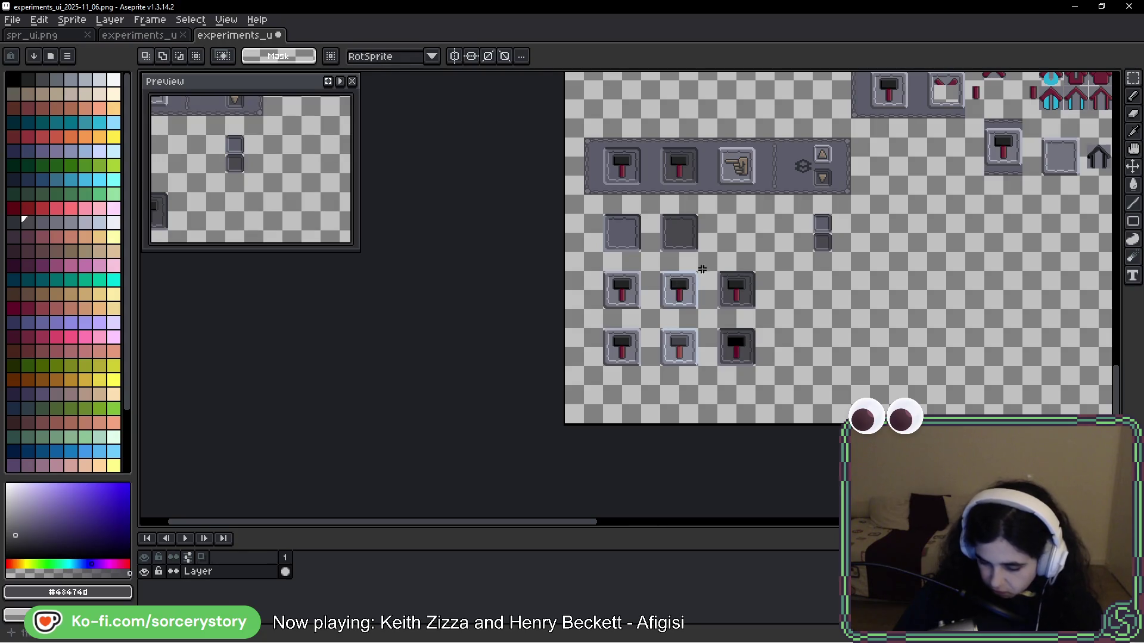
scroll(736, 287, "up", 2)
scroll(736, 287, "down", 1)
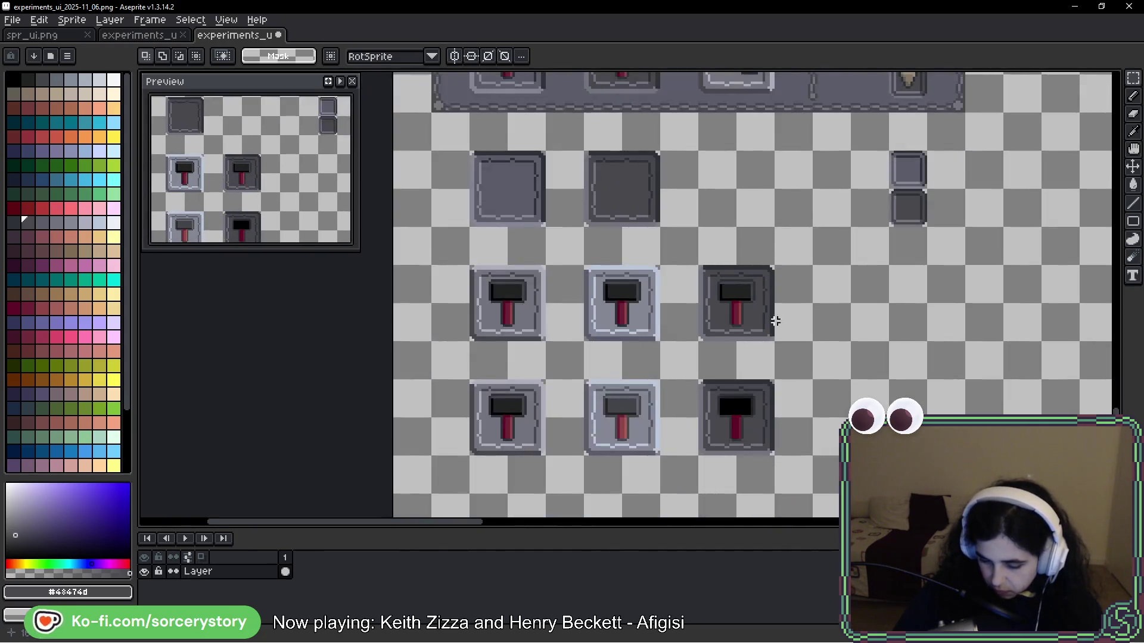
scroll(766, 319, "down", 2)
scroll(752, 306, "down", 2)
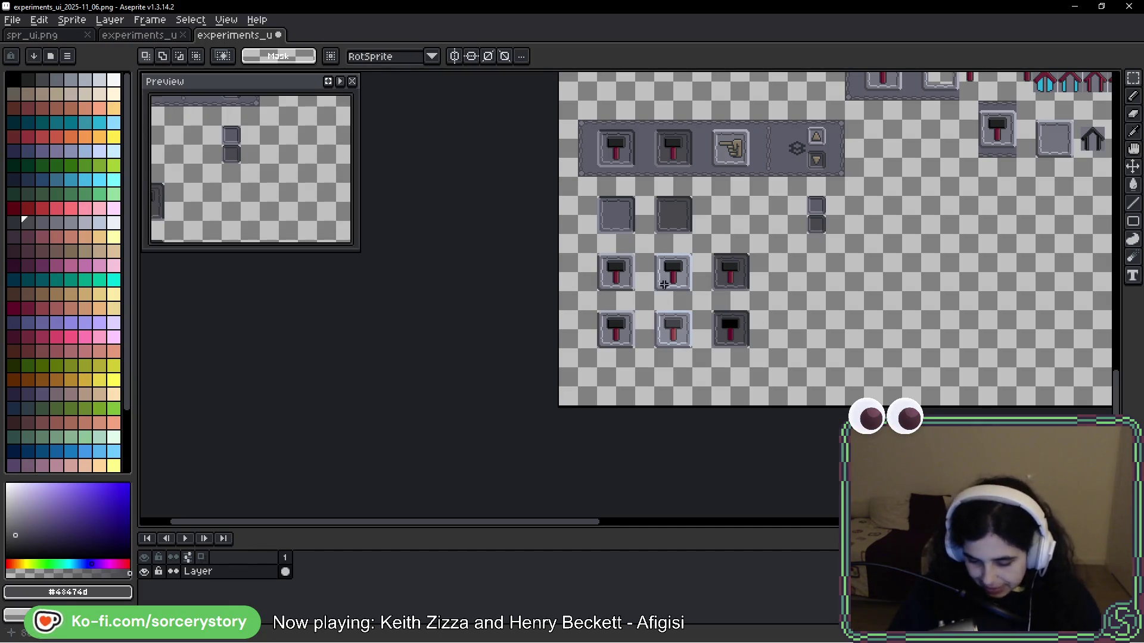
key("ctrl+s")
Step: Select and deselect the bottom row of hammer icons, then switch to the running game window
scroll(633, 226, "right", 3)
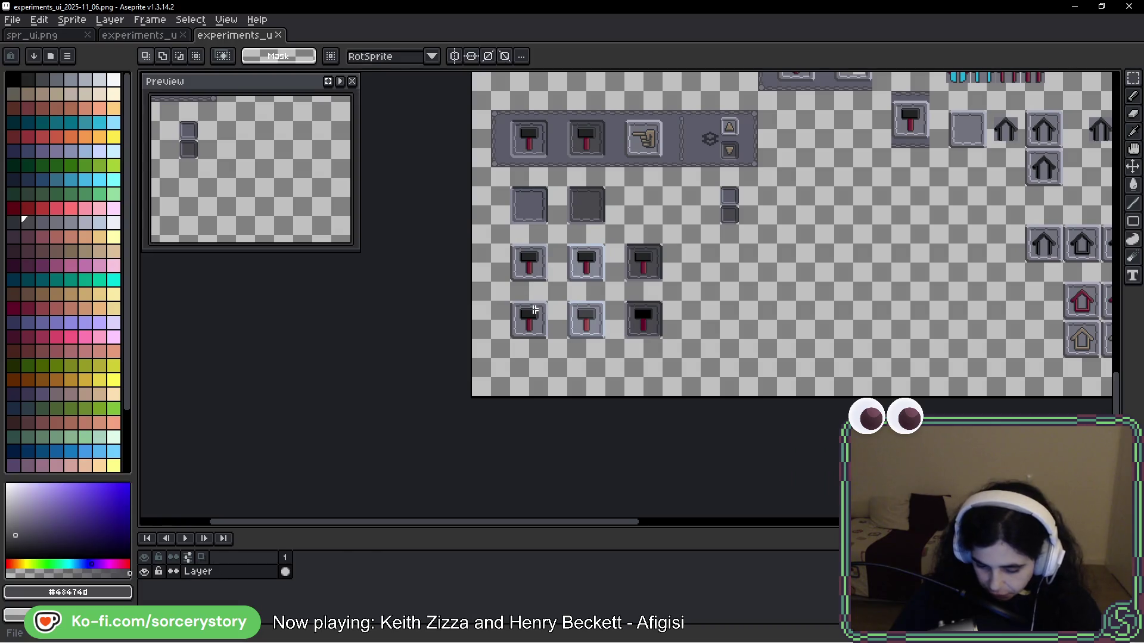
left_click_drag(506, 306, 657, 327)
left_click(655, 326)
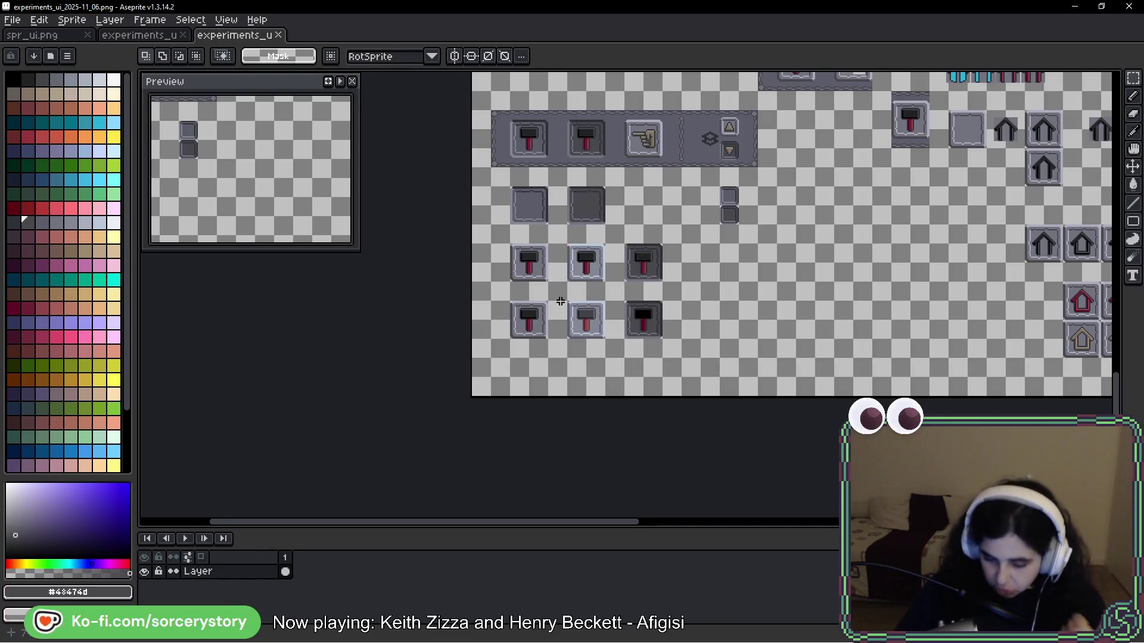
key("i")
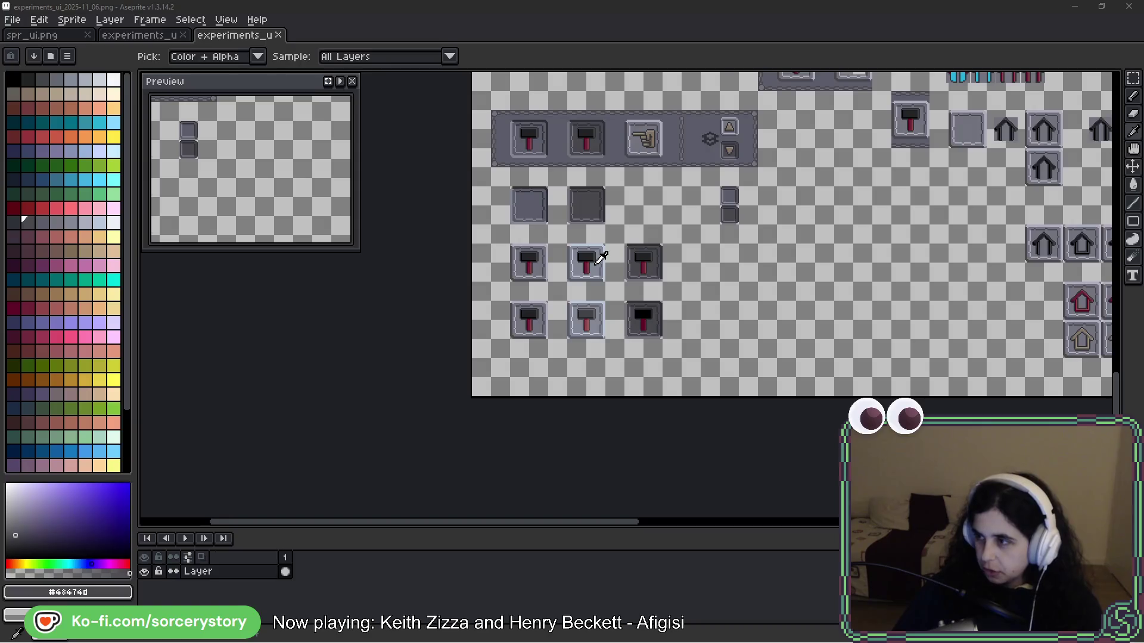
key("alt+Tab")
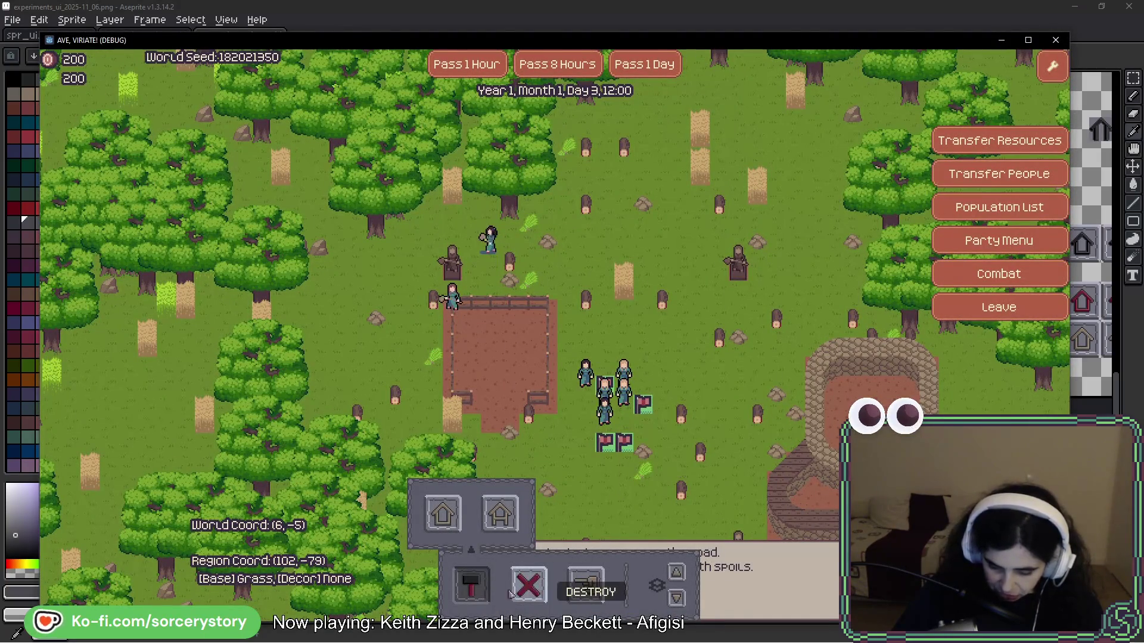
Step: Toggle the build submenu from the hammer action-bar button several times, then close the game
left_click(477, 595)
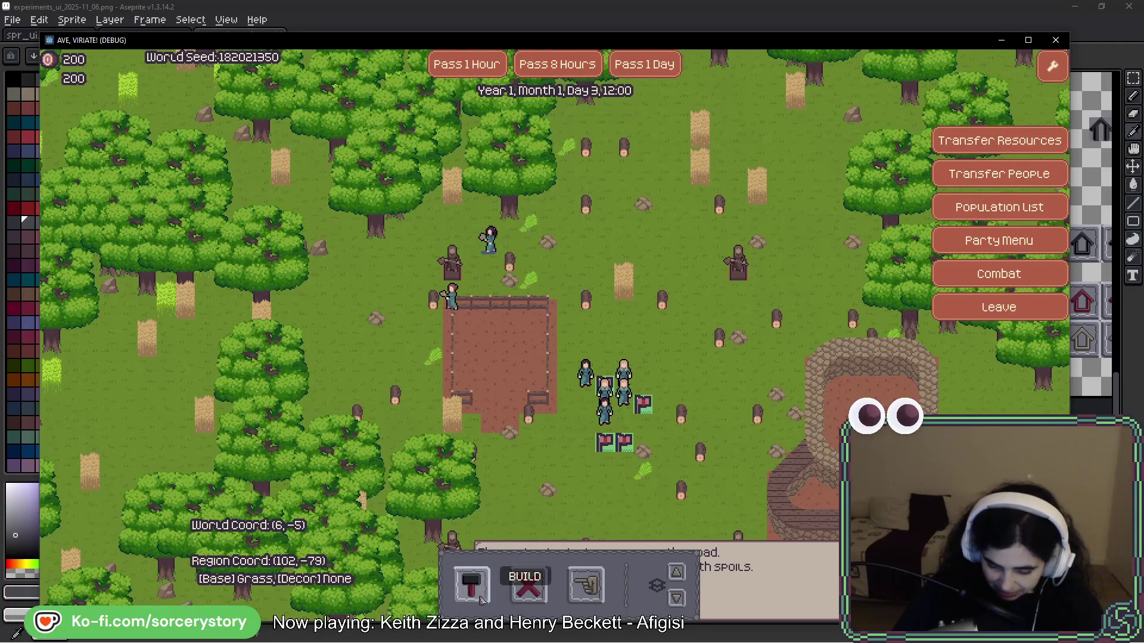
left_click(481, 597)
left_click(482, 598)
left_click(484, 598)
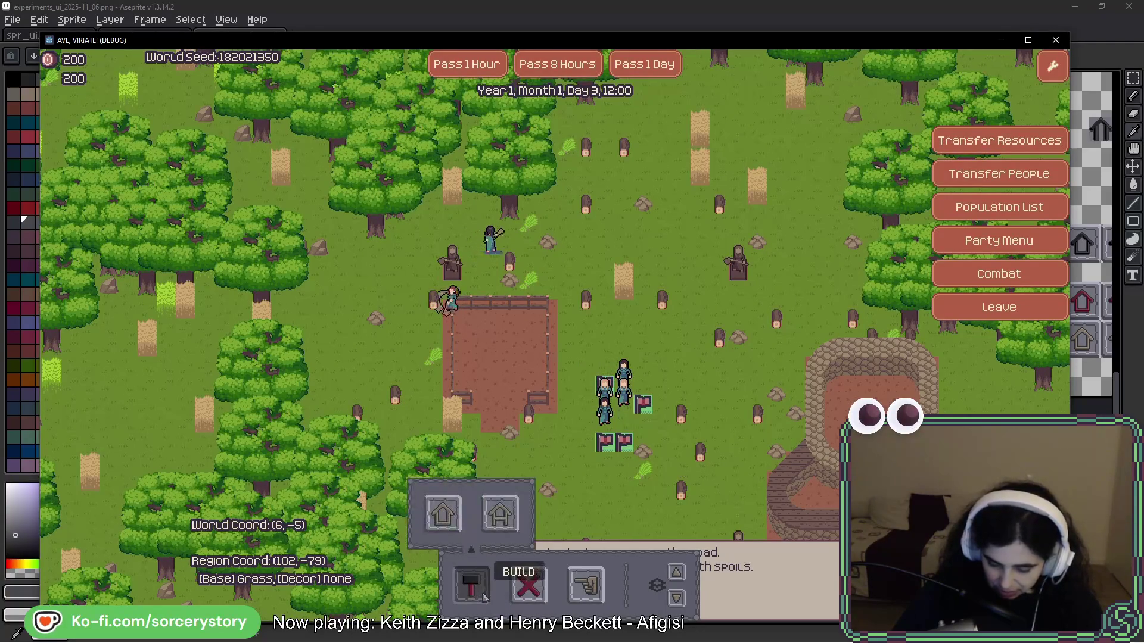
left_click(485, 598)
key("alt+F4")
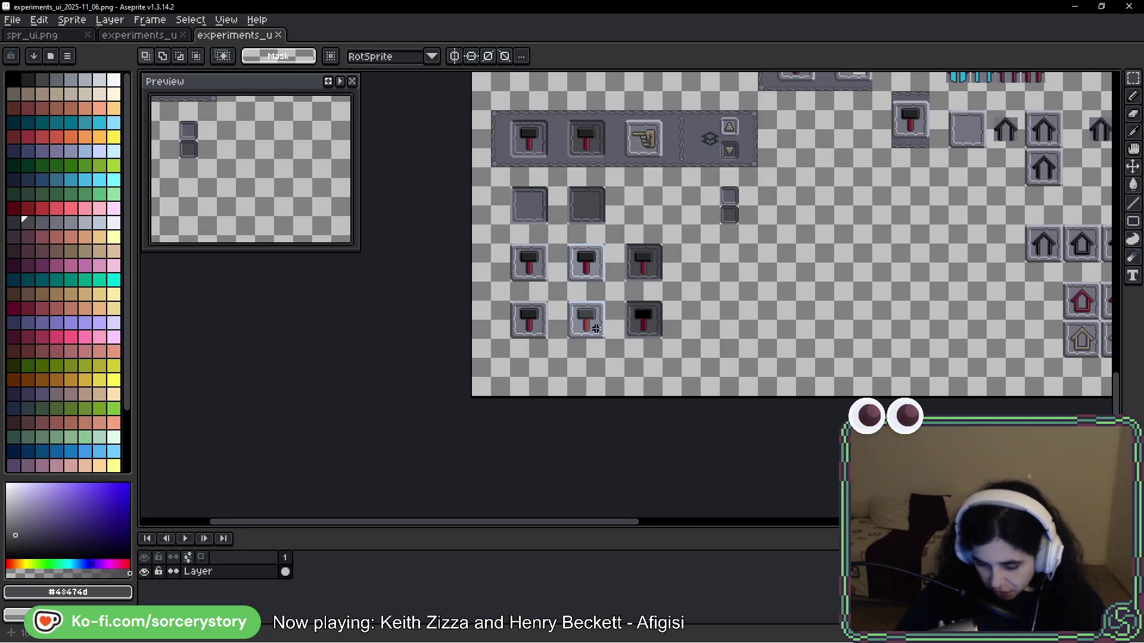
Step: Zoom into the bottom row and eyedrop the hammer head colours, ending on outline #434549
scroll(596, 328, "up", 3)
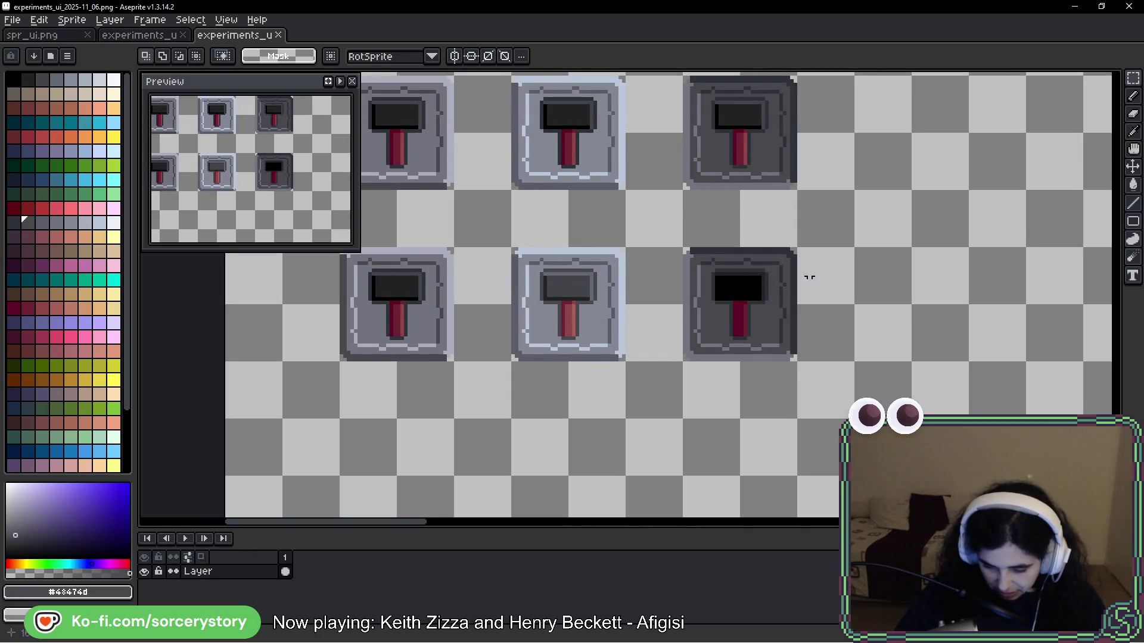
left_click_drag(845, 235, 826, 267)
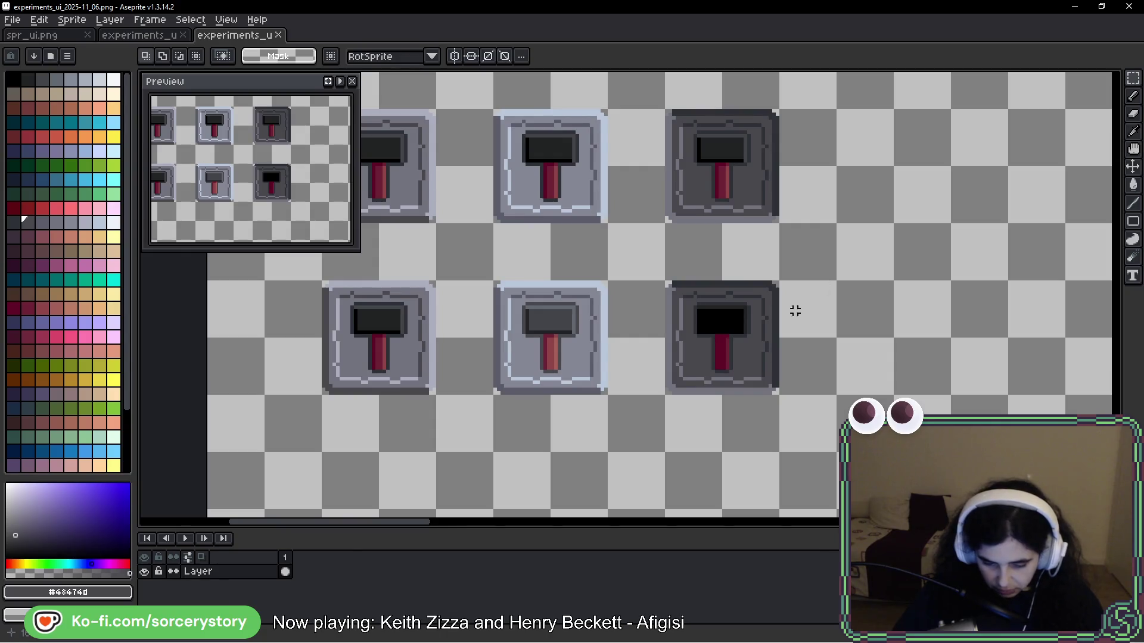
scroll(725, 294, "up", 2)
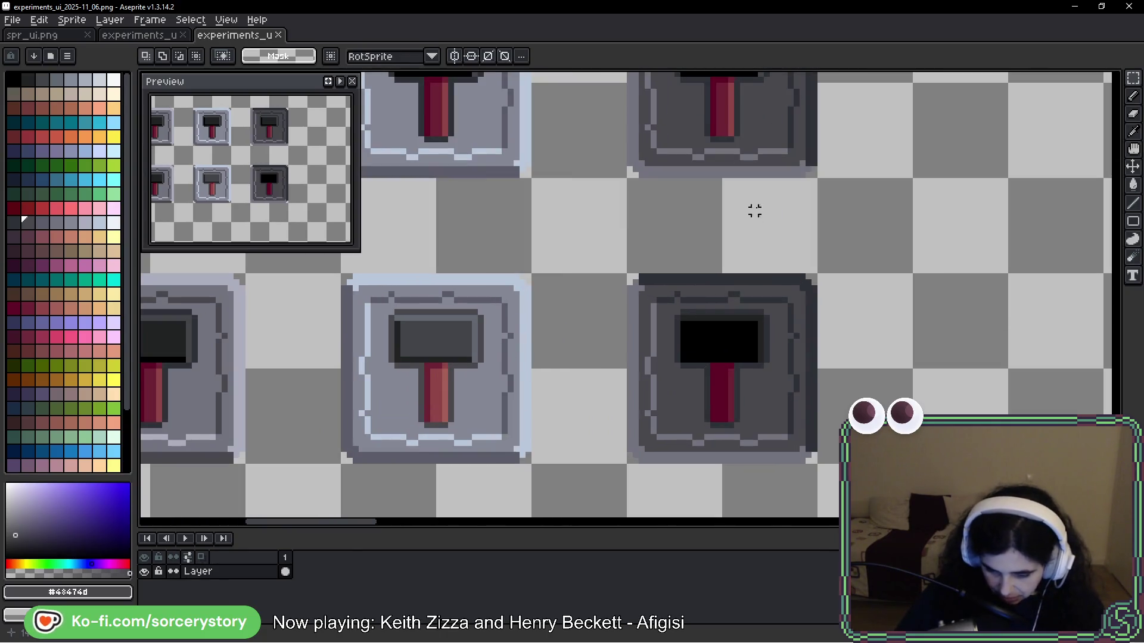
left_click_drag(660, 225, 950, 253)
key("i")
left_click(403, 357)
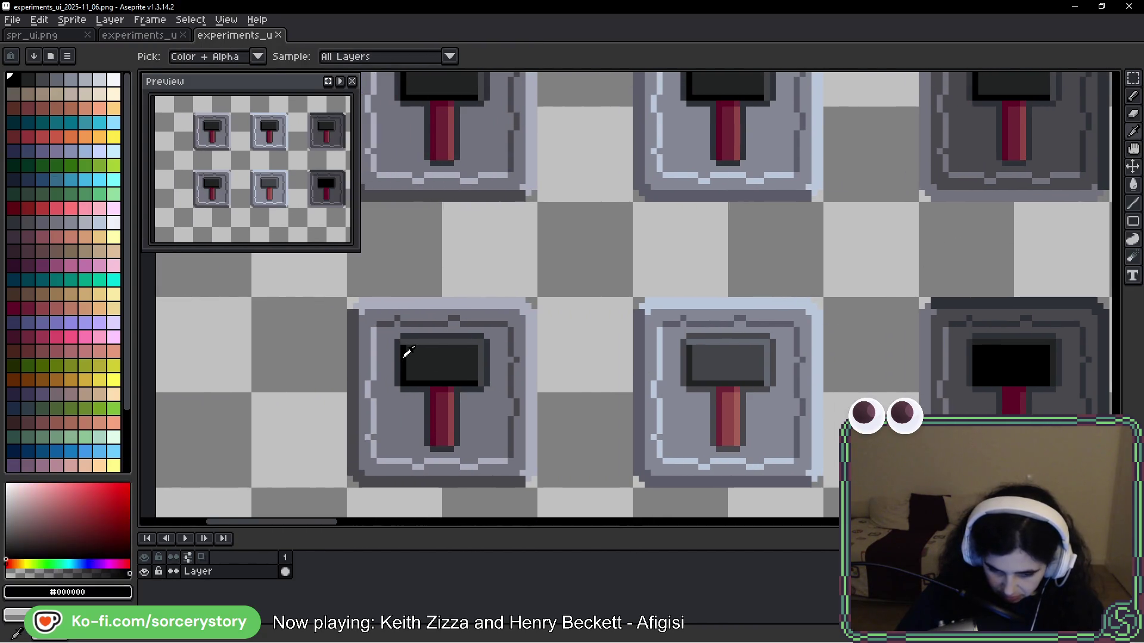
left_click(434, 353)
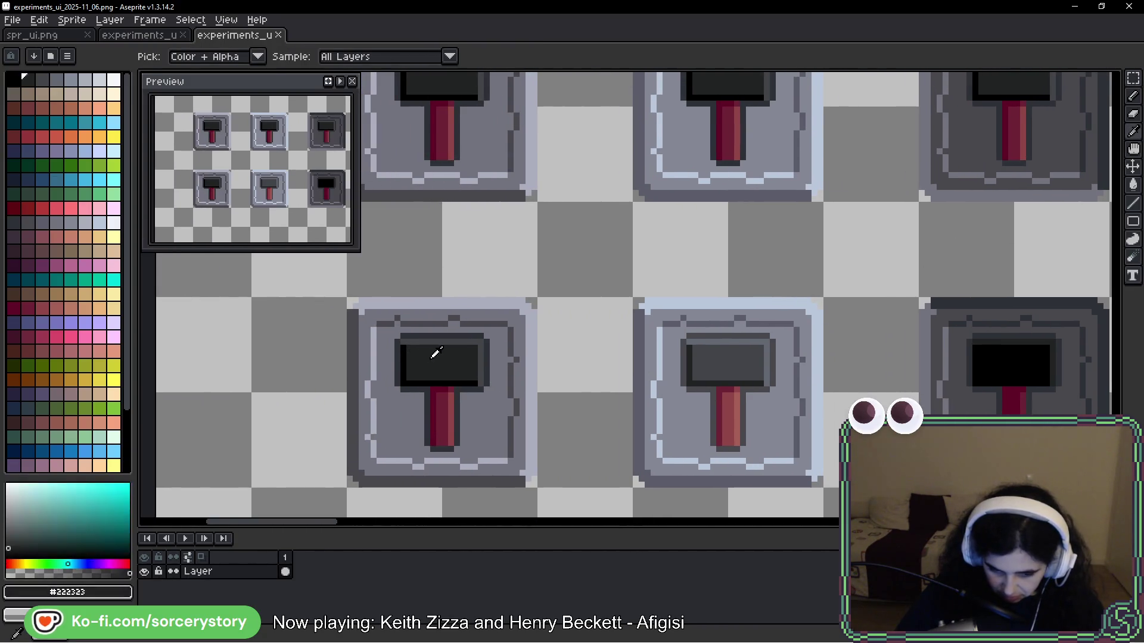
left_click(481, 356)
Step: Marquee-select the head area of the bottom-left hammer button
key("m")
scroll(462, 332, "down", 1)
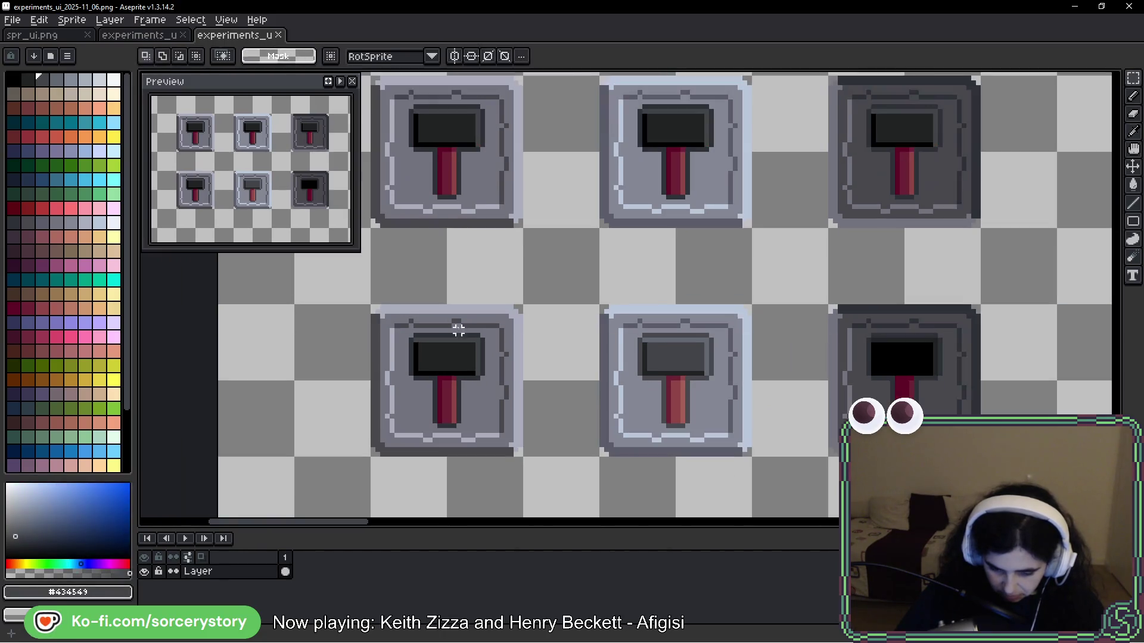
mouse_move(435, 335)
left_mouse_down()
mouse_move(376, 248)
mouse_move(493, 224)
mouse_move(494, 250)
mouse_move(977, 302)
left_mouse_up()
scroll(977, 302, "down", 2)
left_click_drag(1000, 155, 1001, 384)
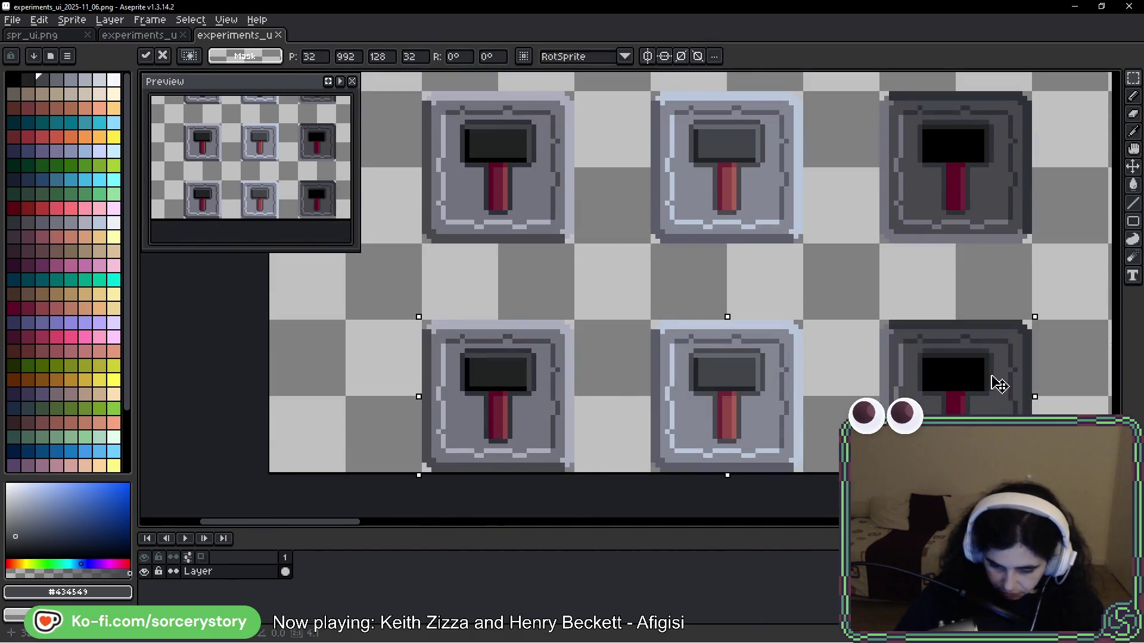
Step: Commit the copied row and fill the head: Idx-3 rim, Idx-2 face, Idx-1 shadow
key("Return")
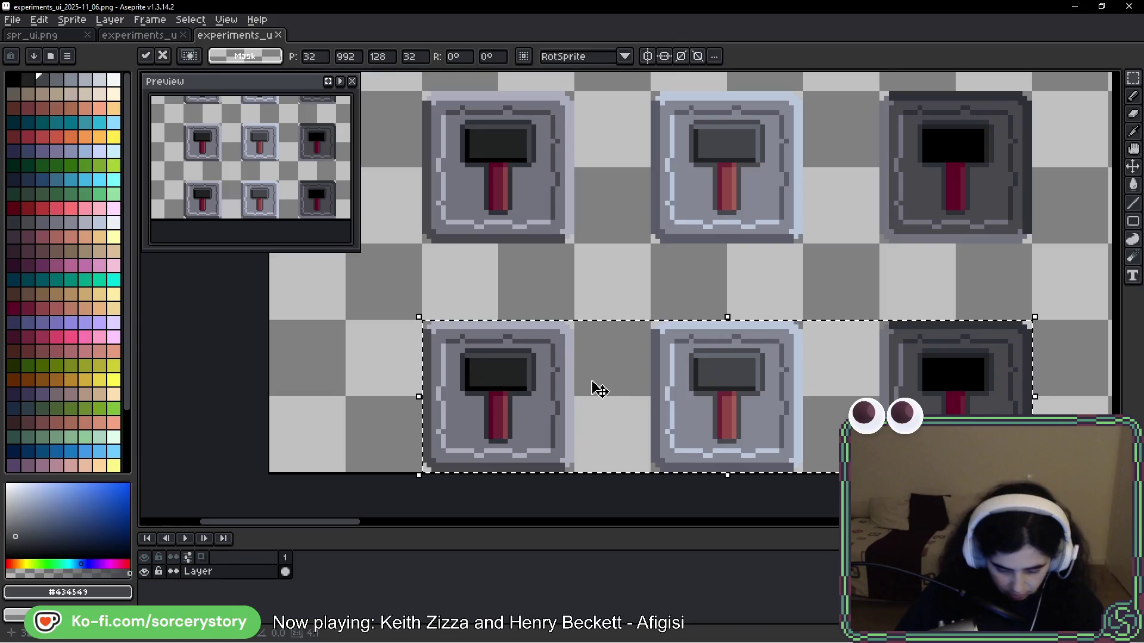
scroll(601, 399, "up", 3)
left_click_drag(605, 410, 821, 258)
key("b")
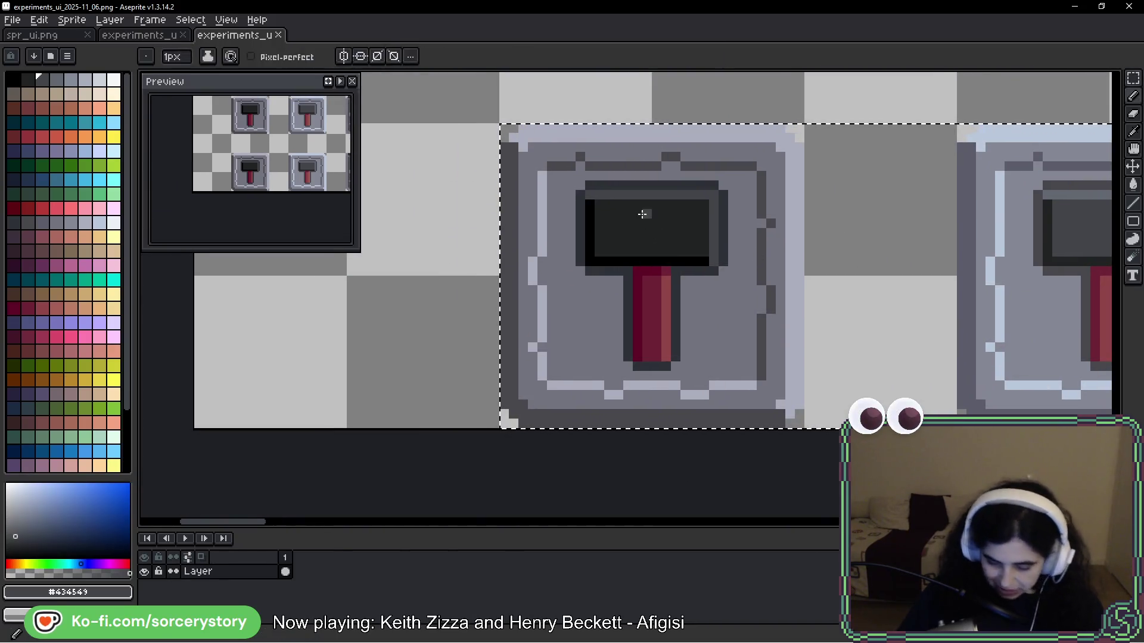
left_click(29, 80)
key("g")
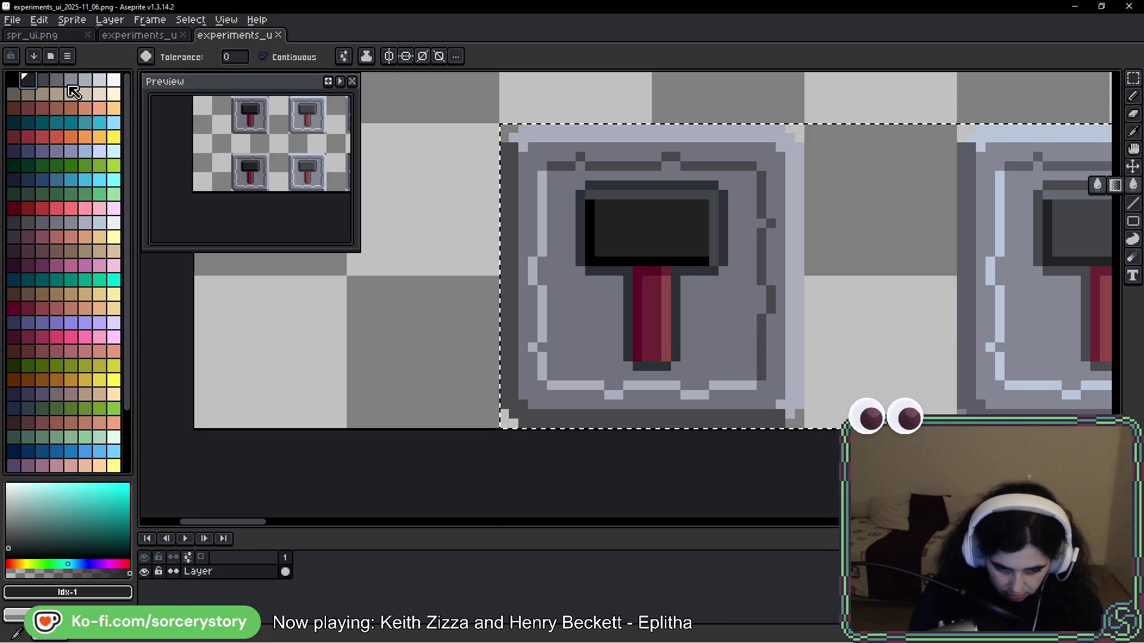
left_click(58, 79)
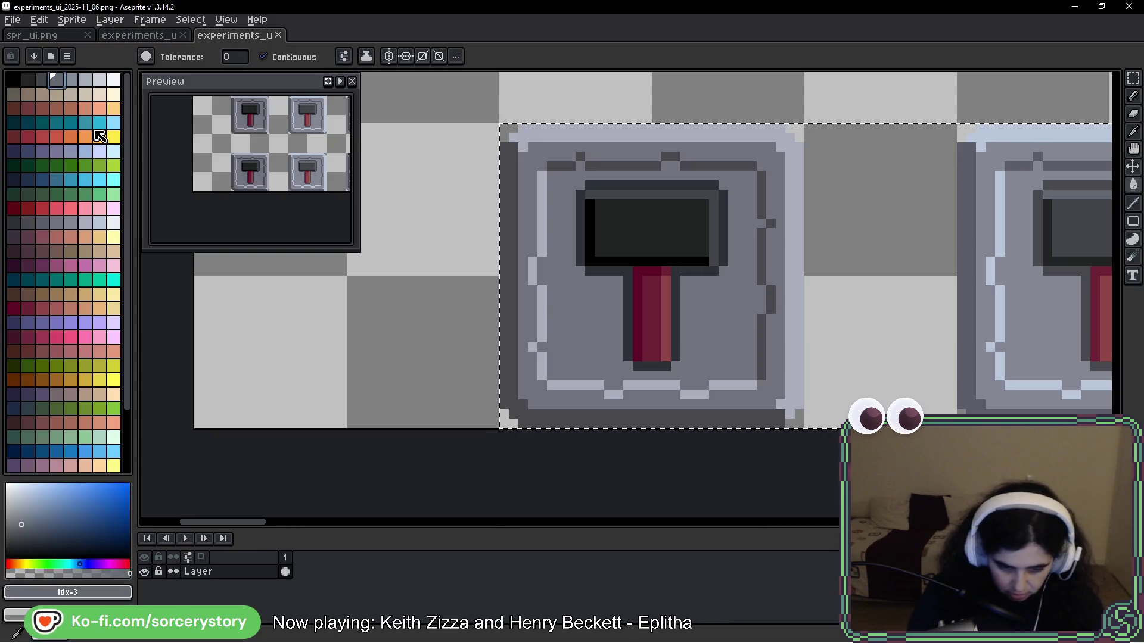
left_click(698, 195)
left_click(42, 79)
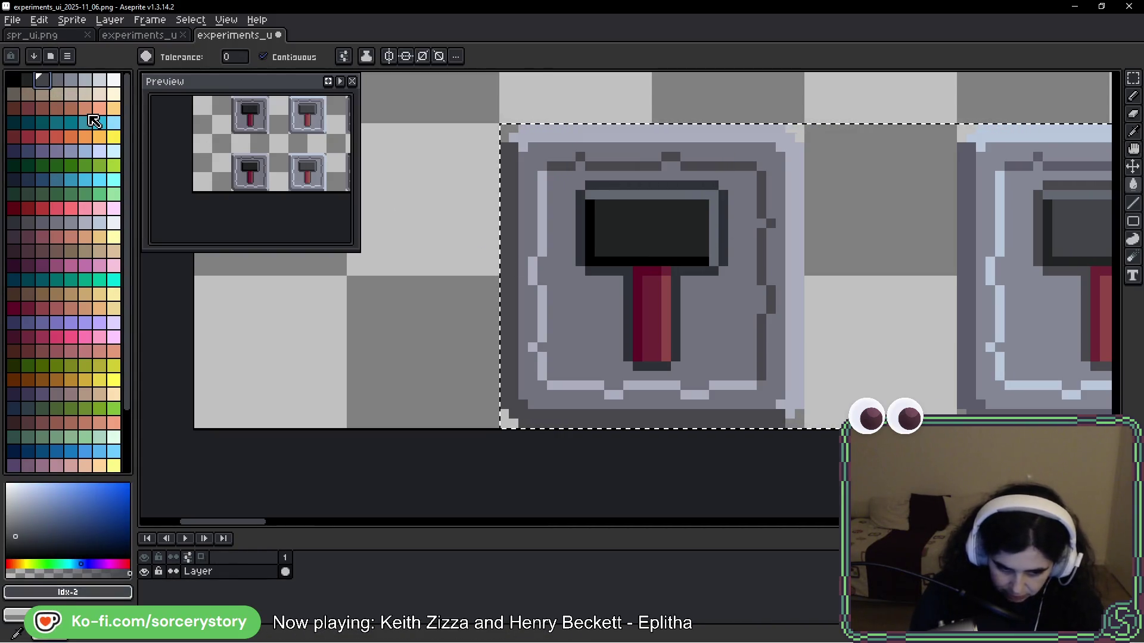
left_click(674, 232)
left_click(27, 79)
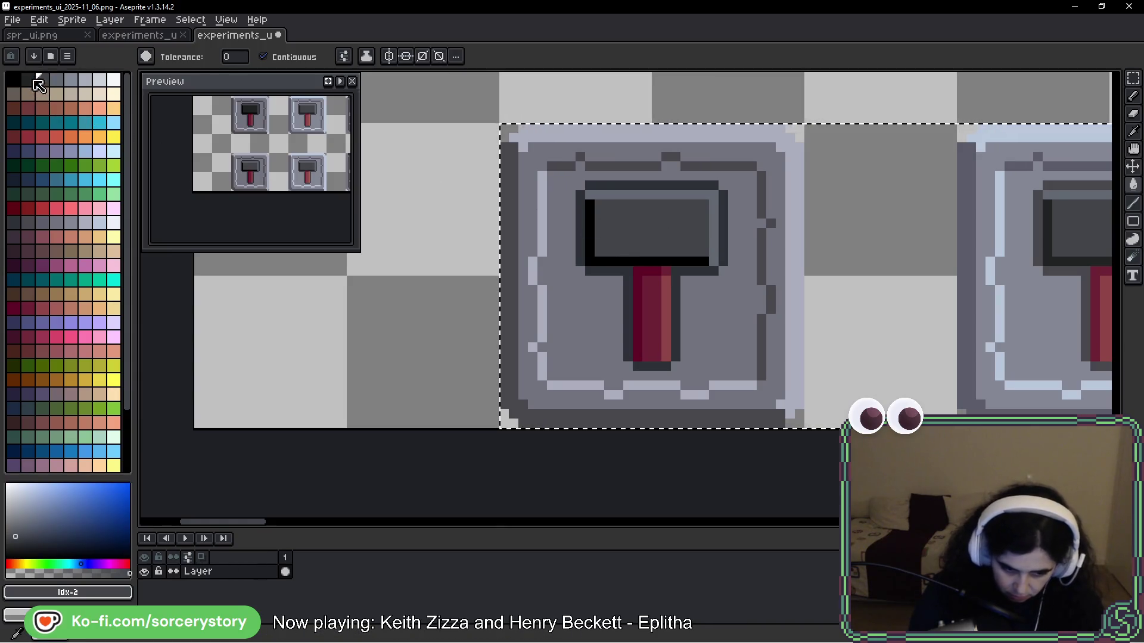
left_click(645, 259)
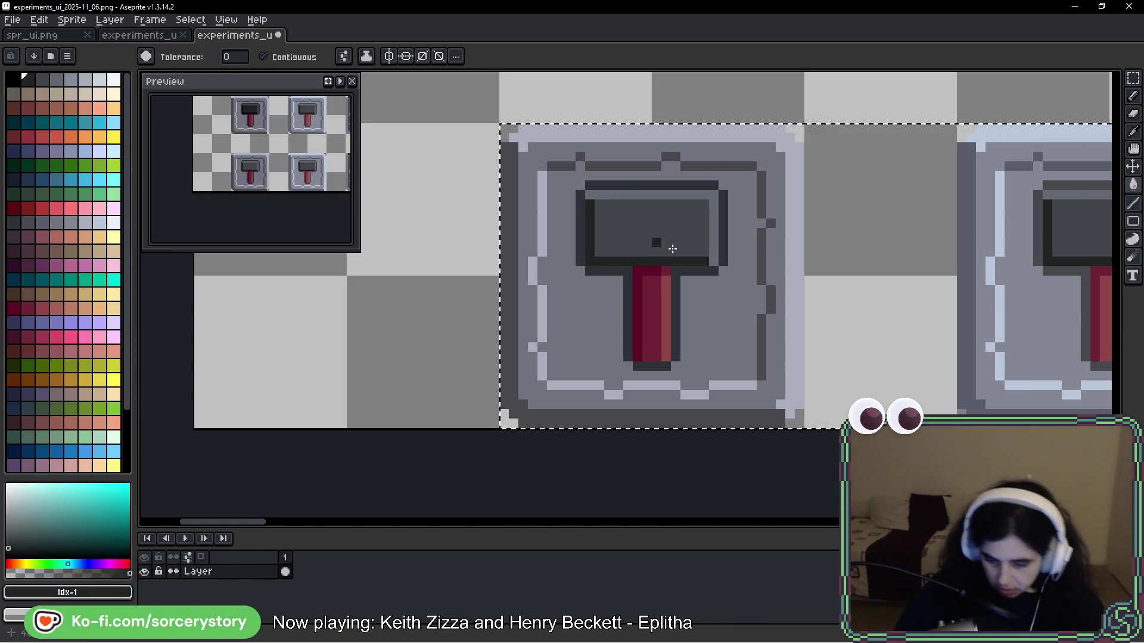
Step: Refine the head with an Idx-4 top strip, Idx-3 interior and Idx-2 shadow edge
scroll(660, 242, "down", 2)
scroll(714, 243, "right", 2)
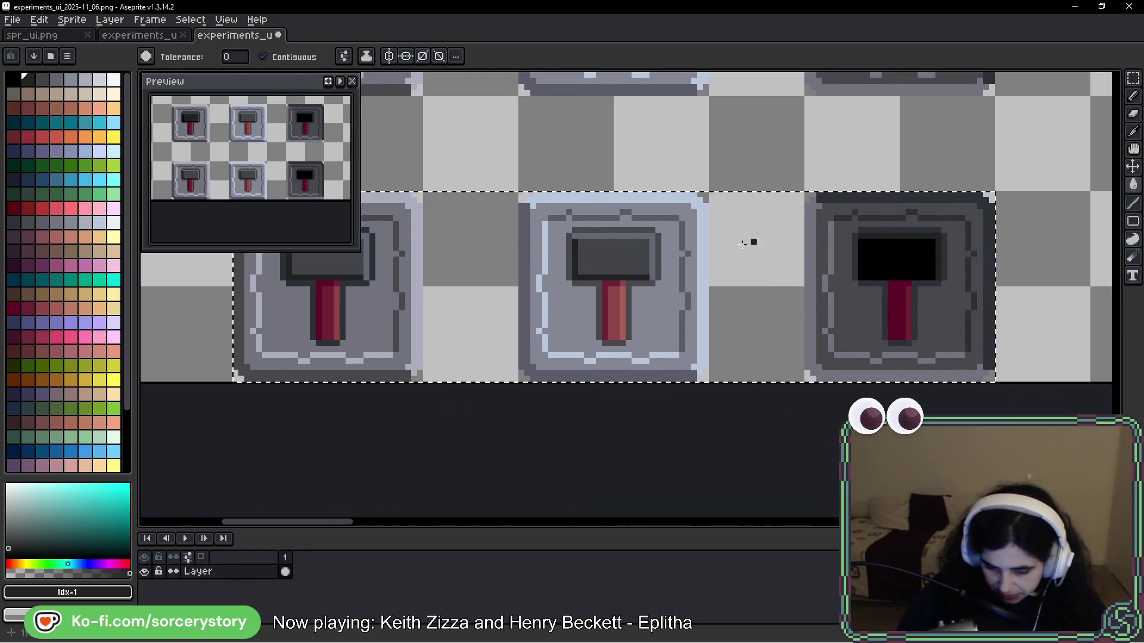
scroll(758, 244, "left", 2)
scroll(774, 268, "up", 3)
left_click(762, 212, "alt")
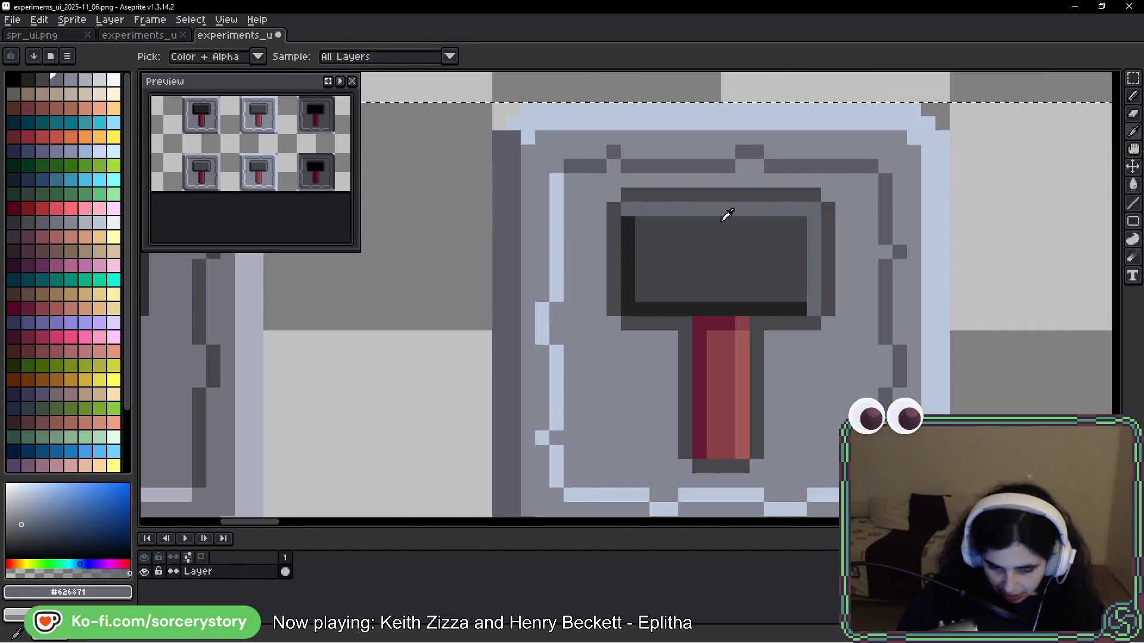
left_click(71, 79)
left_click(804, 207)
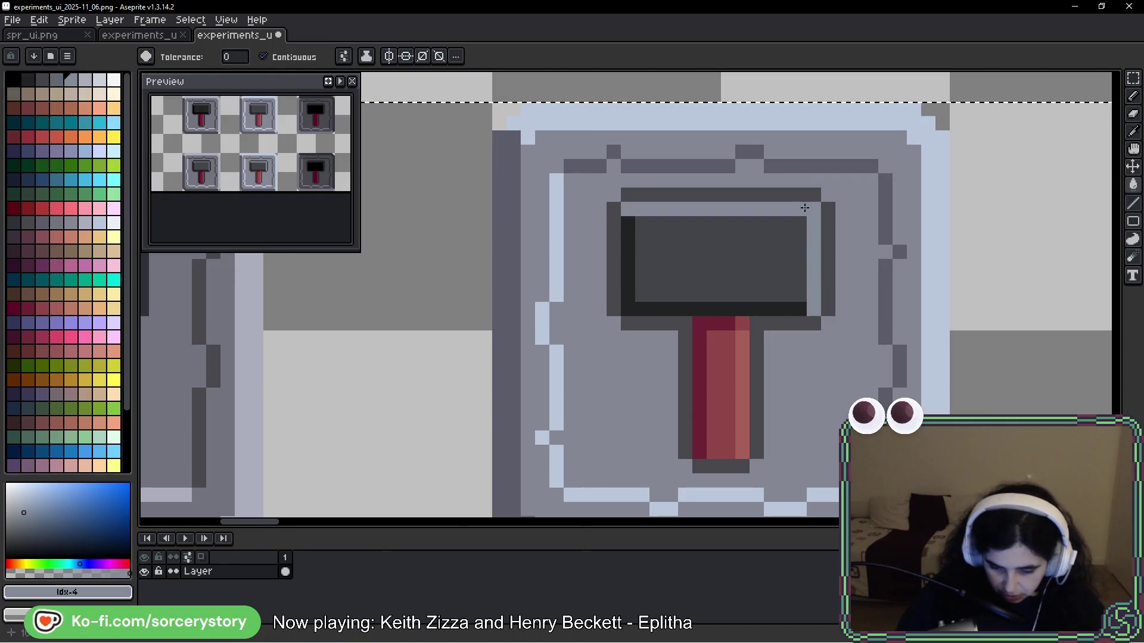
left_click(57, 80)
left_click(717, 245)
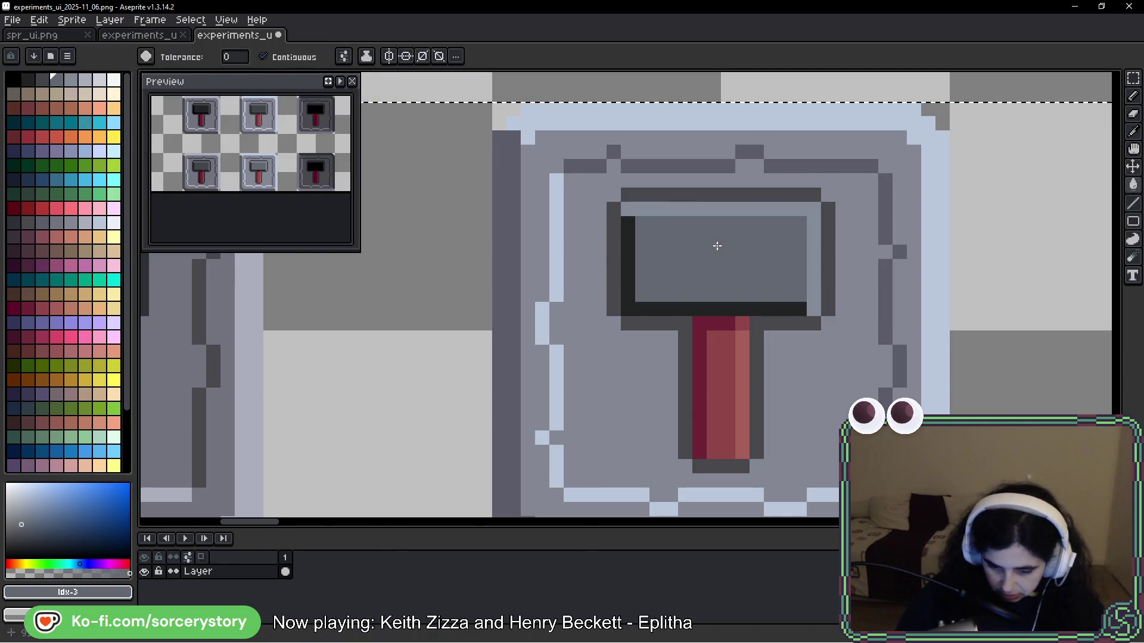
left_click(625, 234, "alt")
left_click(48, 83)
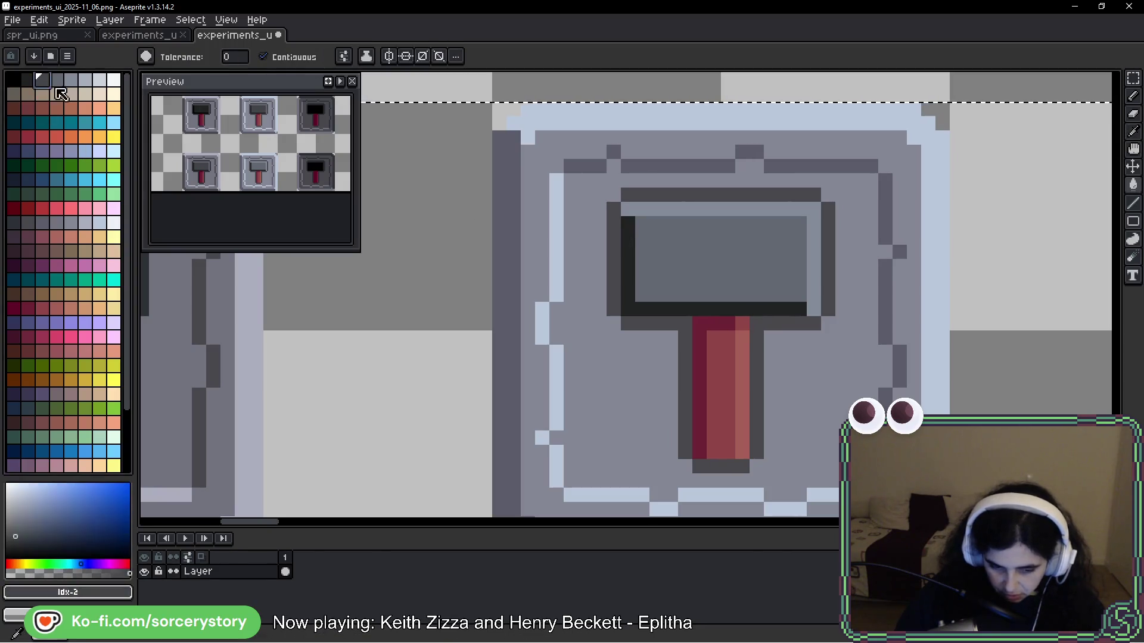
left_click(782, 307)
scroll(782, 301, "down", 2)
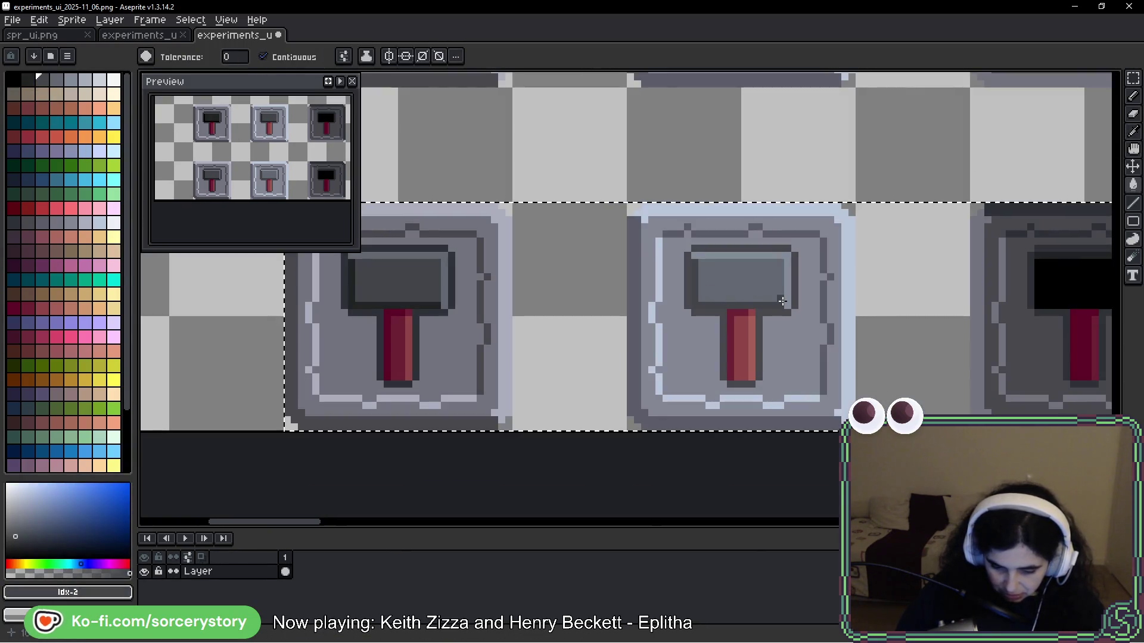
scroll(783, 300, "up", 4)
left_click(723, 280)
scroll(828, 270, "down", 4)
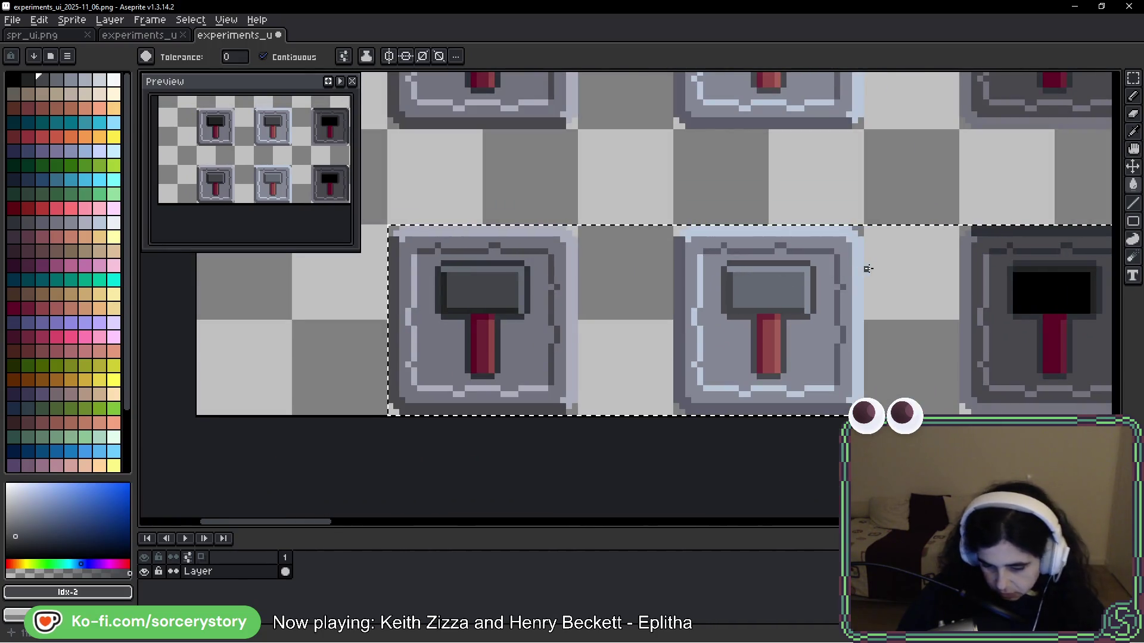
Step: Sample the left hammer's dark outline and recolour the head's top and left edges and the handle outline
key("i")
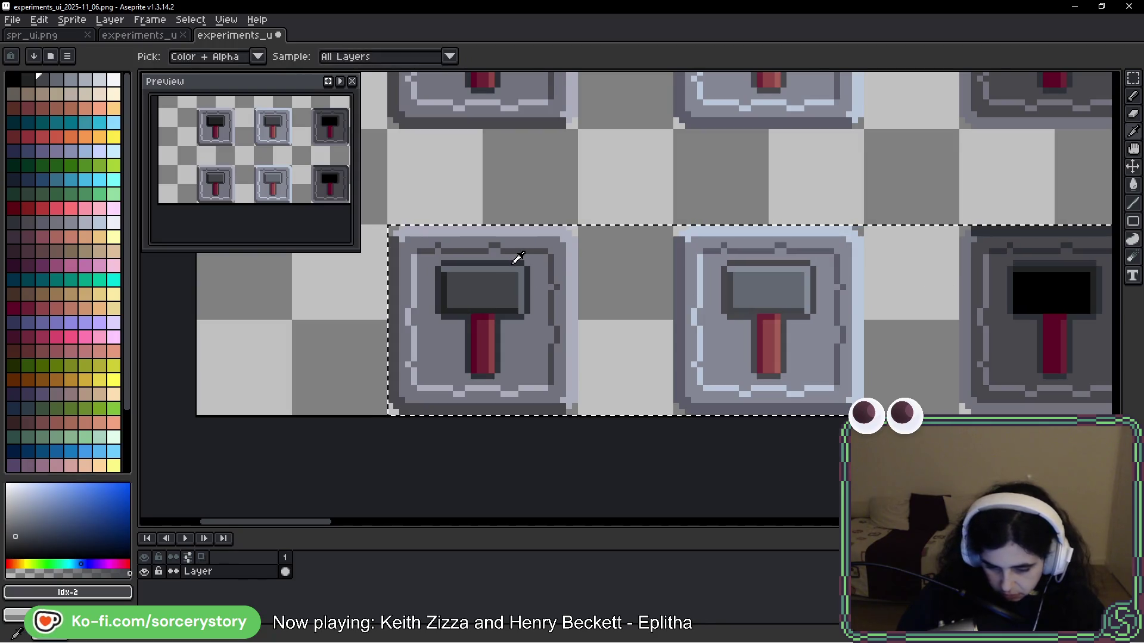
left_click(516, 262)
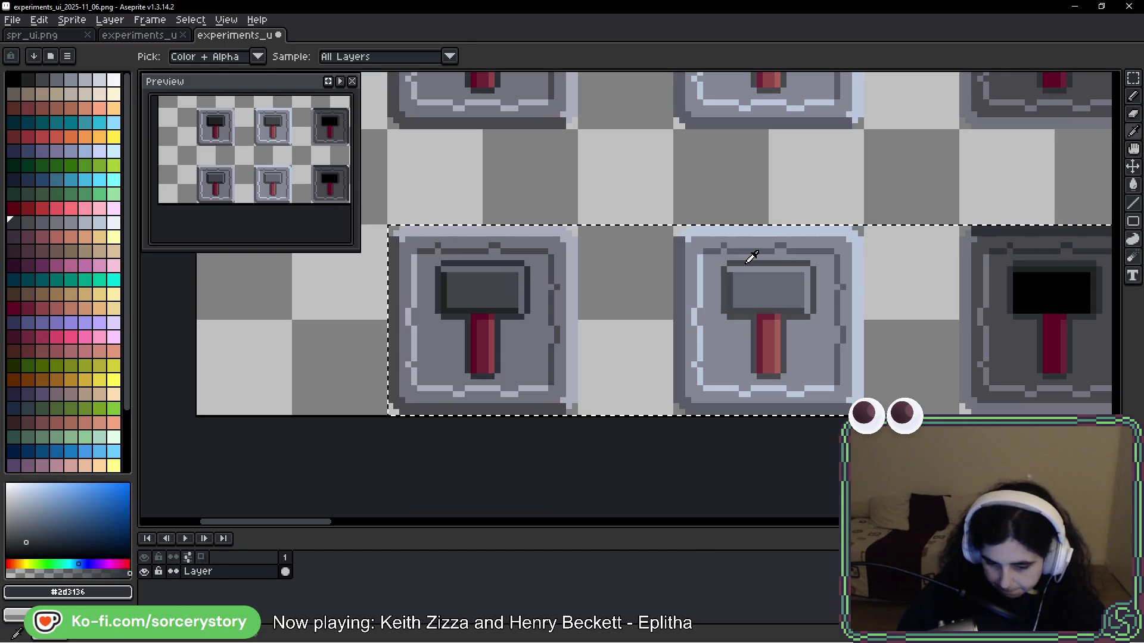
key("g")
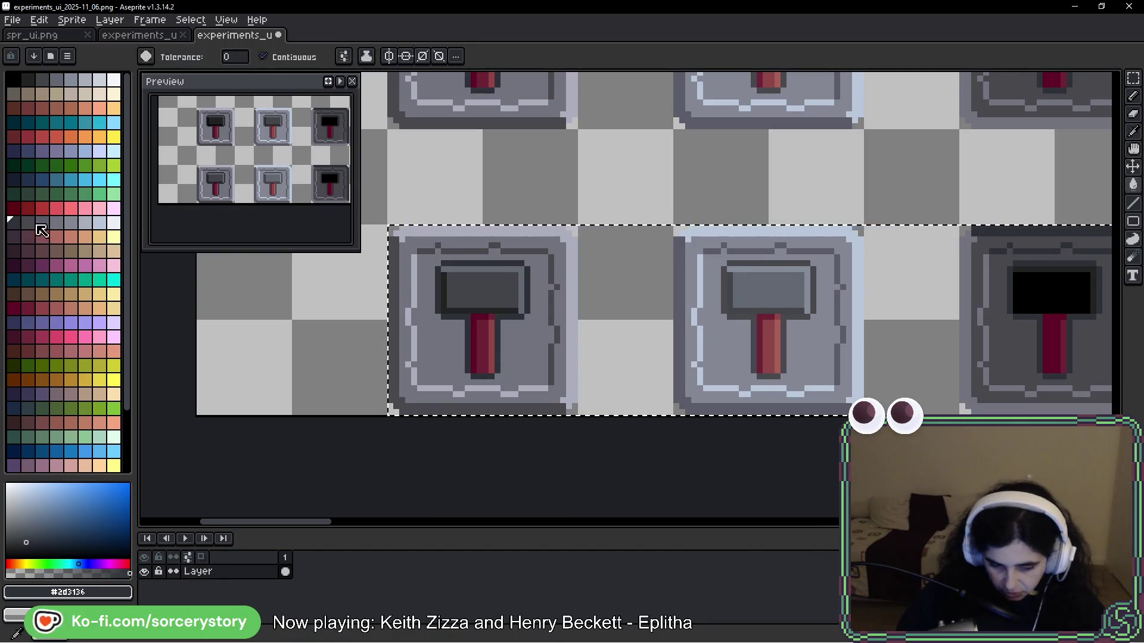
scroll(683, 260, "up", 2)
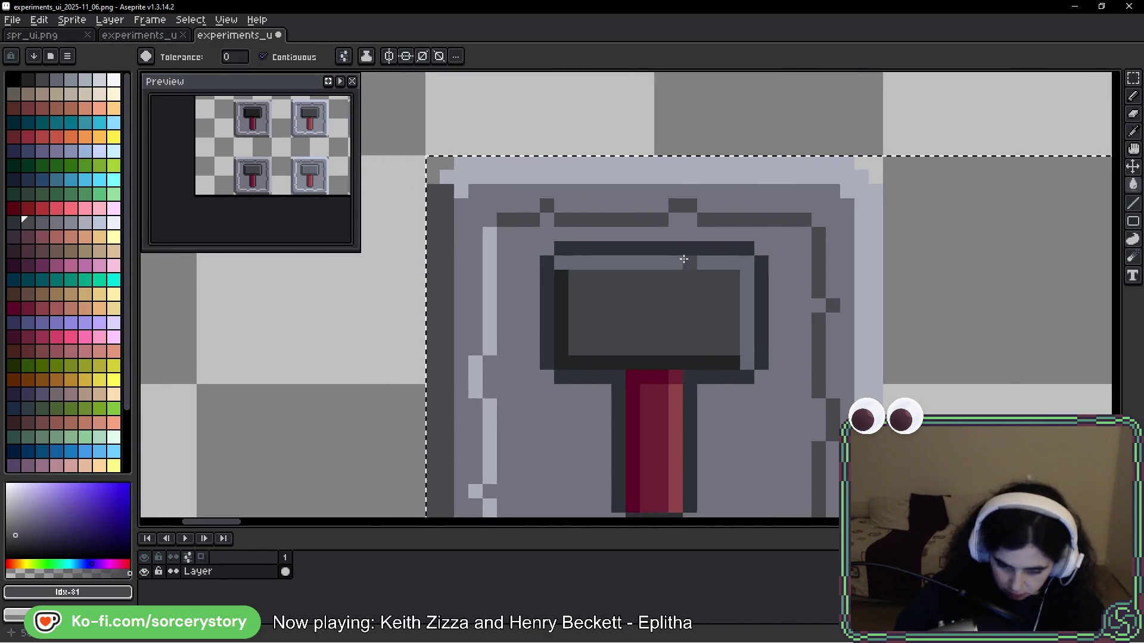
left_click(601, 246)
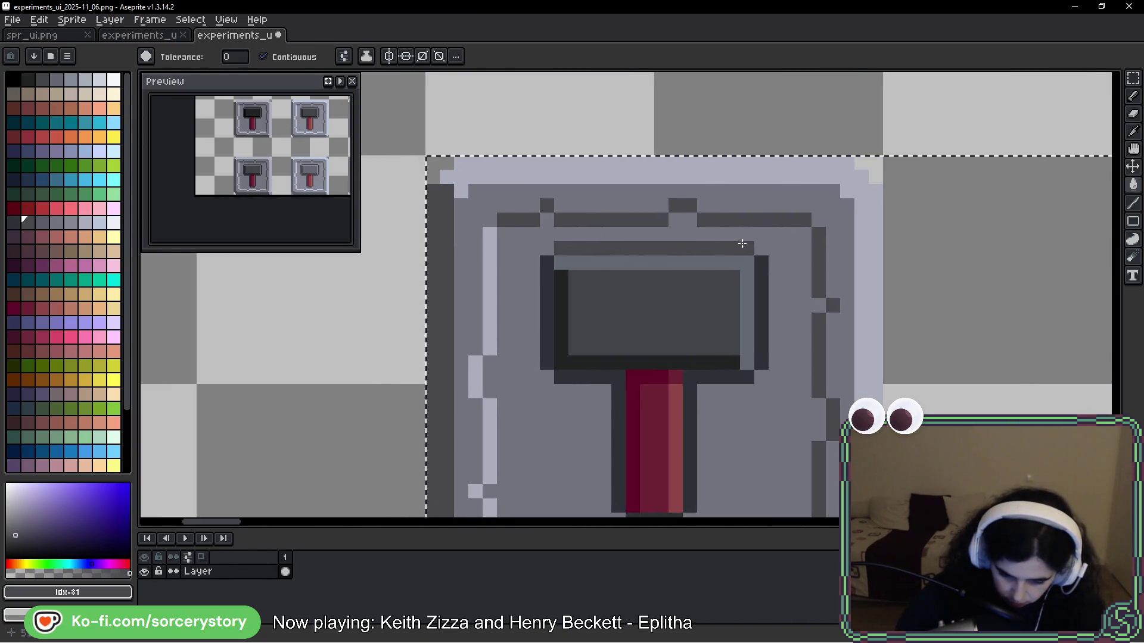
left_click(740, 374)
left_click(613, 377)
left_click(547, 323)
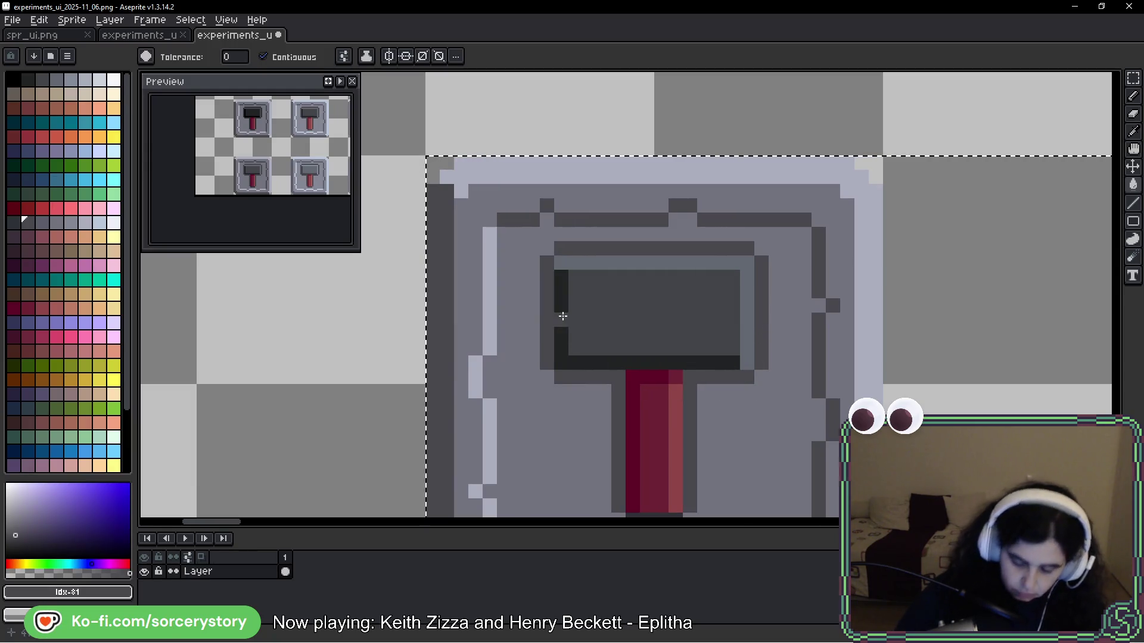
scroll(563, 316, "down", 1)
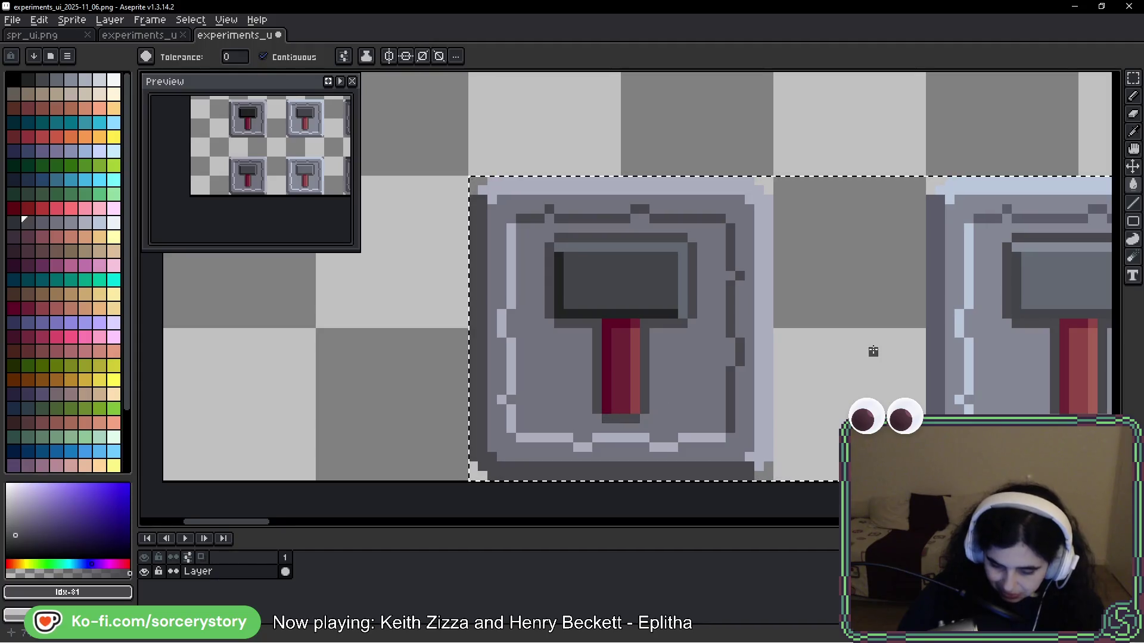
scroll(873, 351, "right", 3)
Step: Toggle the outline recolour to compare, pick palette colour Idx-32, and position the dark tile
key("v")
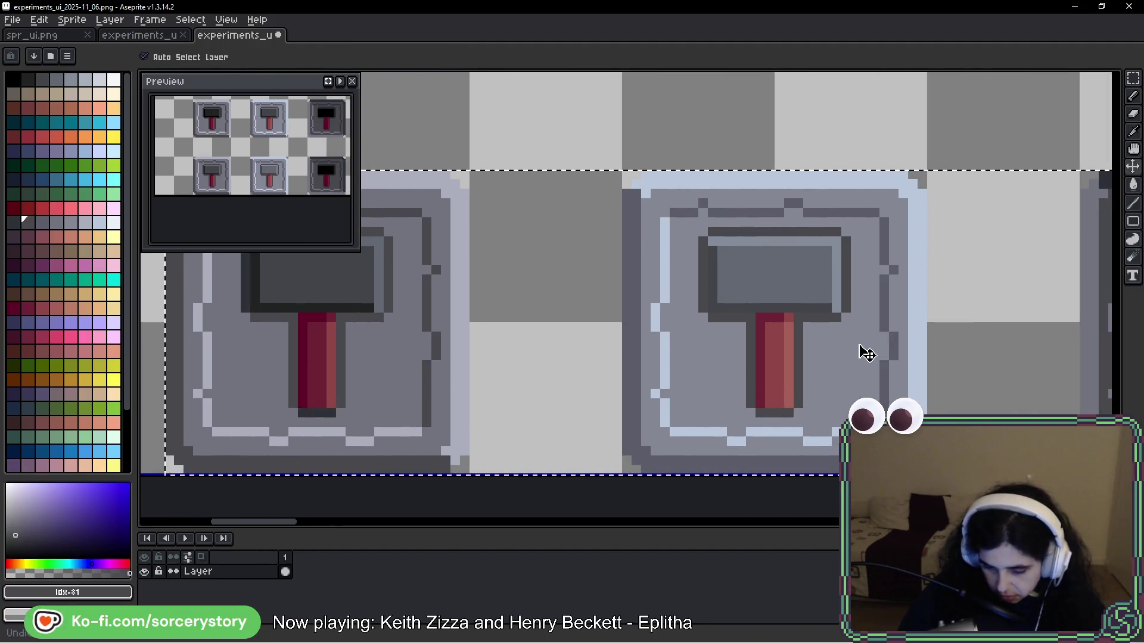
key("g")
key("v")
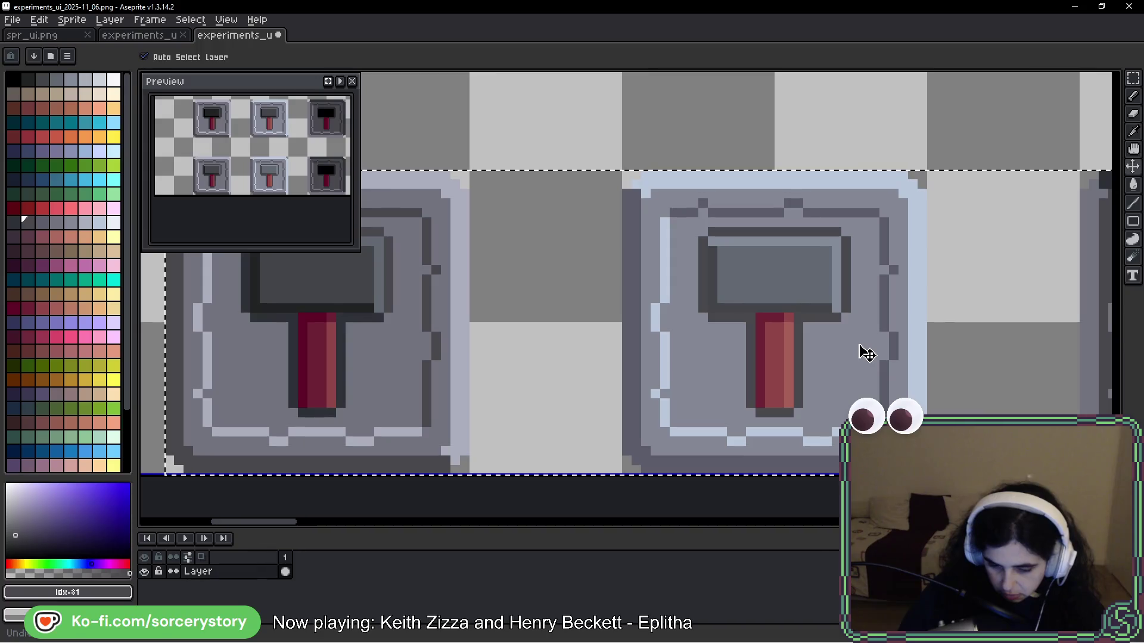
key("g")
key("ctrl+y")
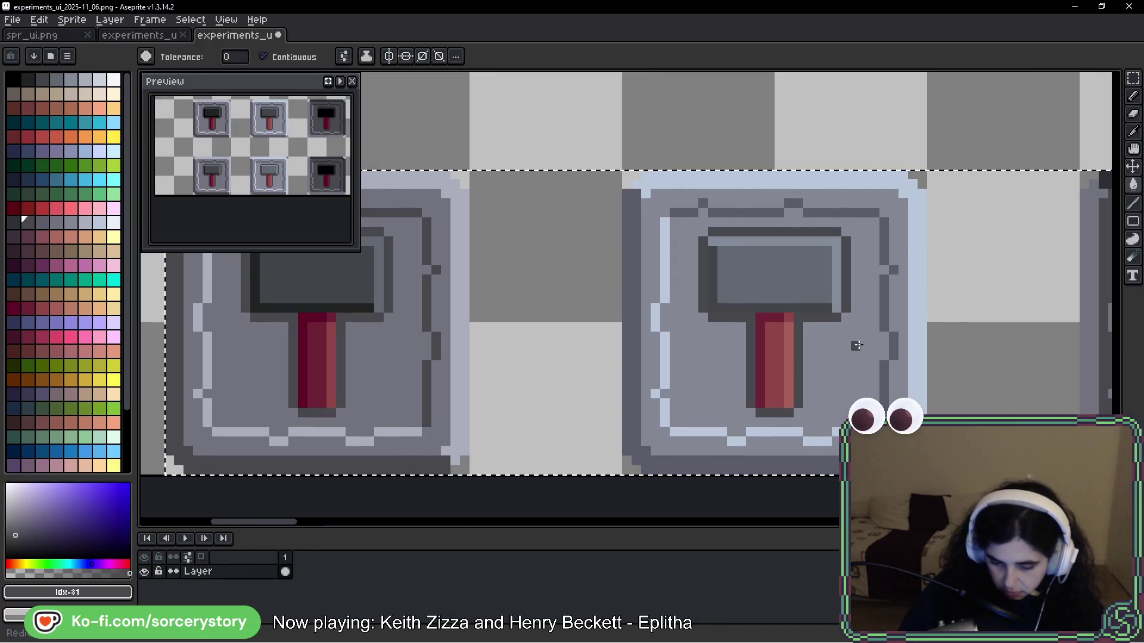
left_click_drag(857, 345, 659, 298)
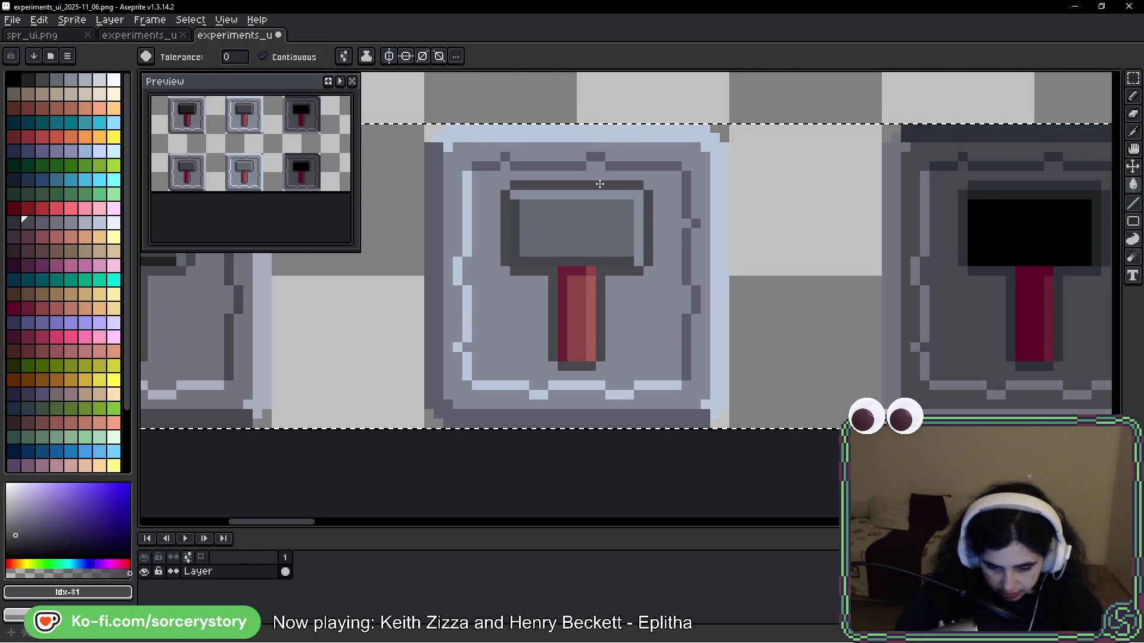
left_click(600, 183, "alt")
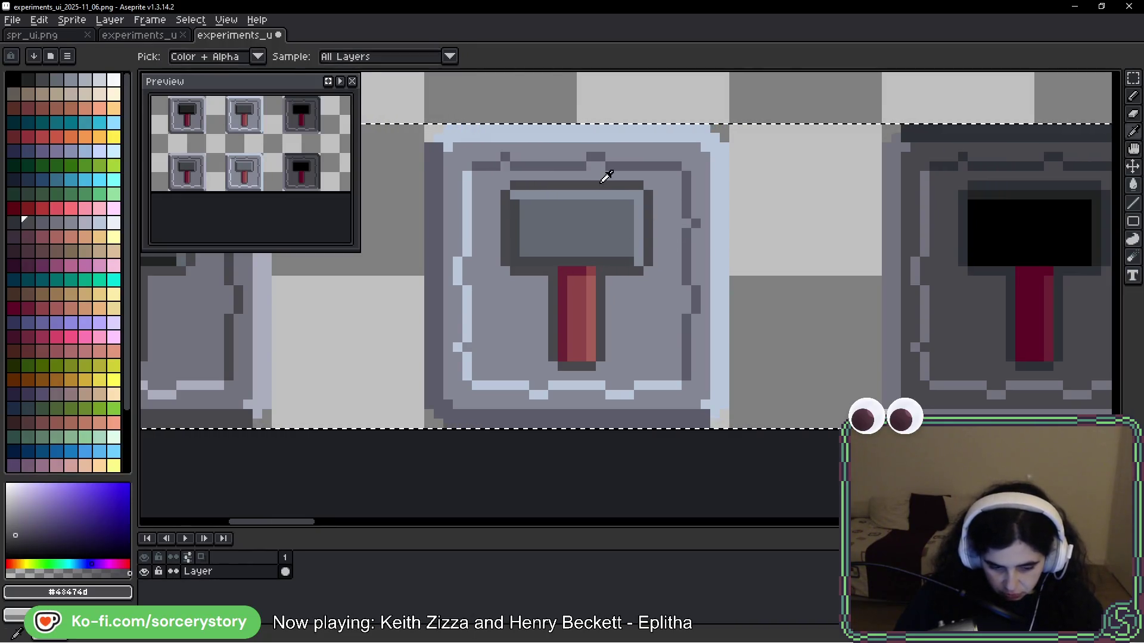
left_click(38, 221)
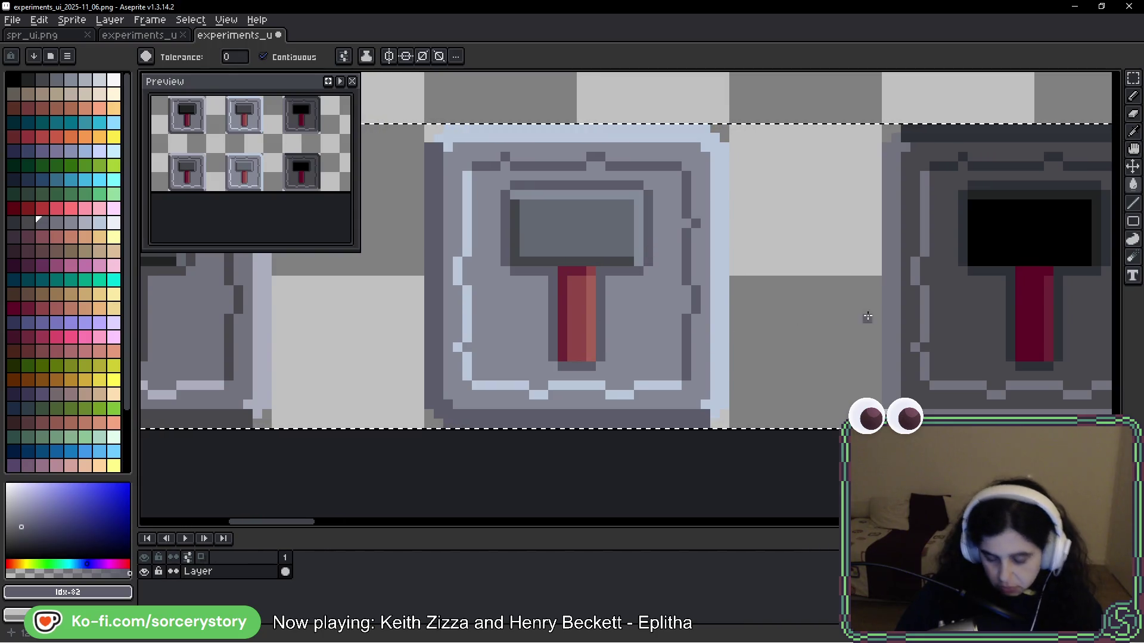
key("ctrl+z")
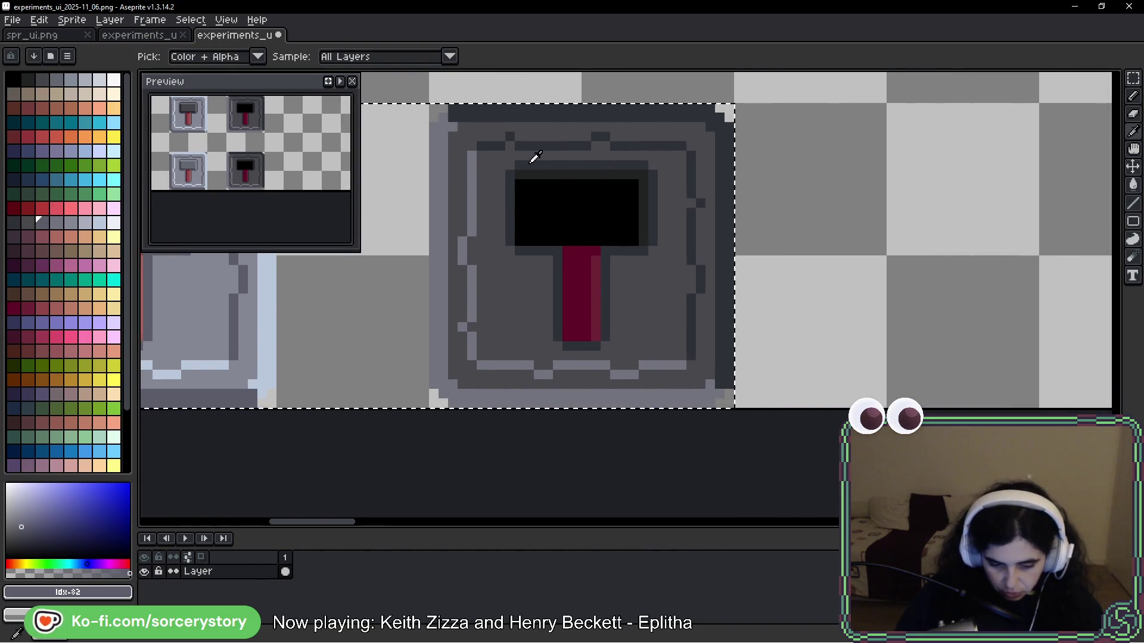
Step: Sample the dark grey, choose swatch Idx-2, and fill the strip above the black head
left_click(533, 159, "alt")
scroll(664, 210, "down", 2)
scroll(639, 227, "left", 3)
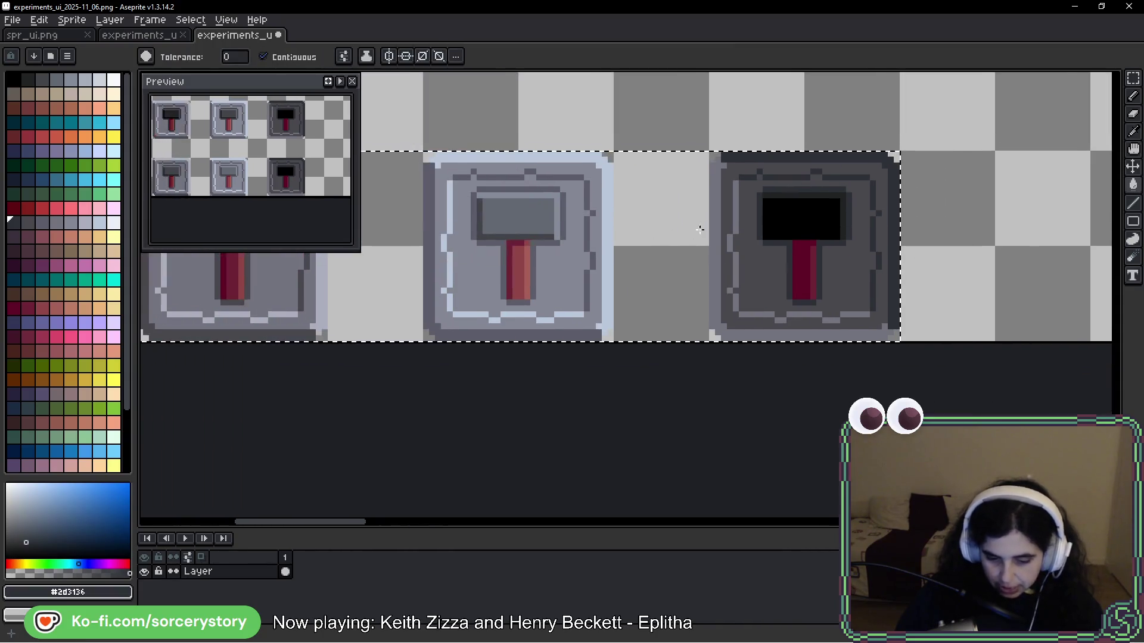
scroll(676, 224, "up", 1)
scroll(596, 208, "left", 3)
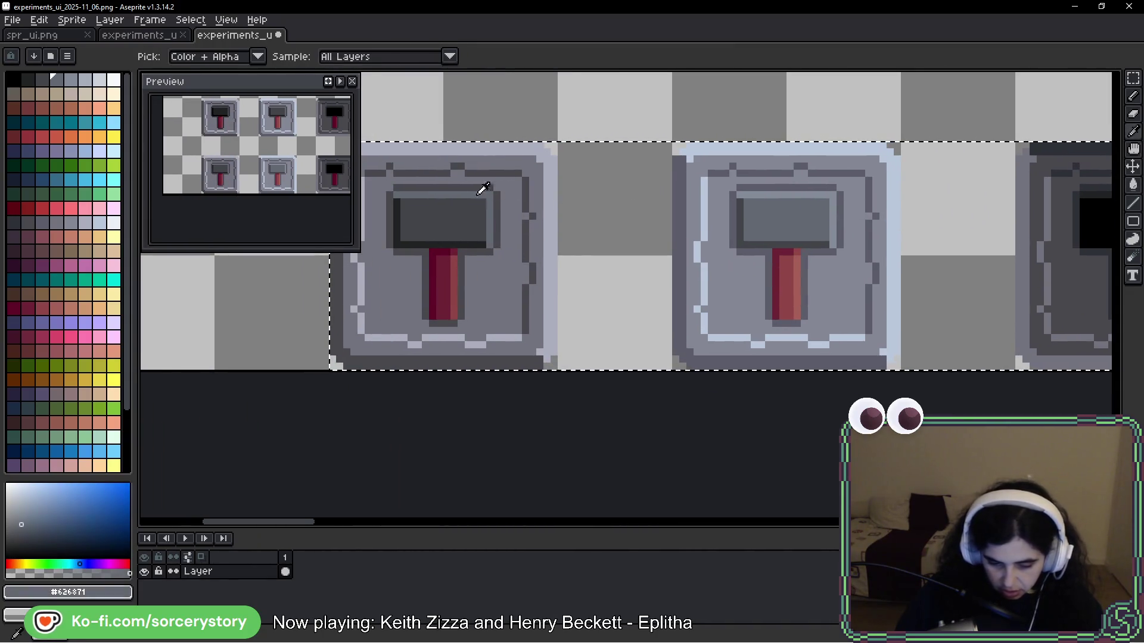
left_click(42, 79)
scroll(976, 223, "right", 4)
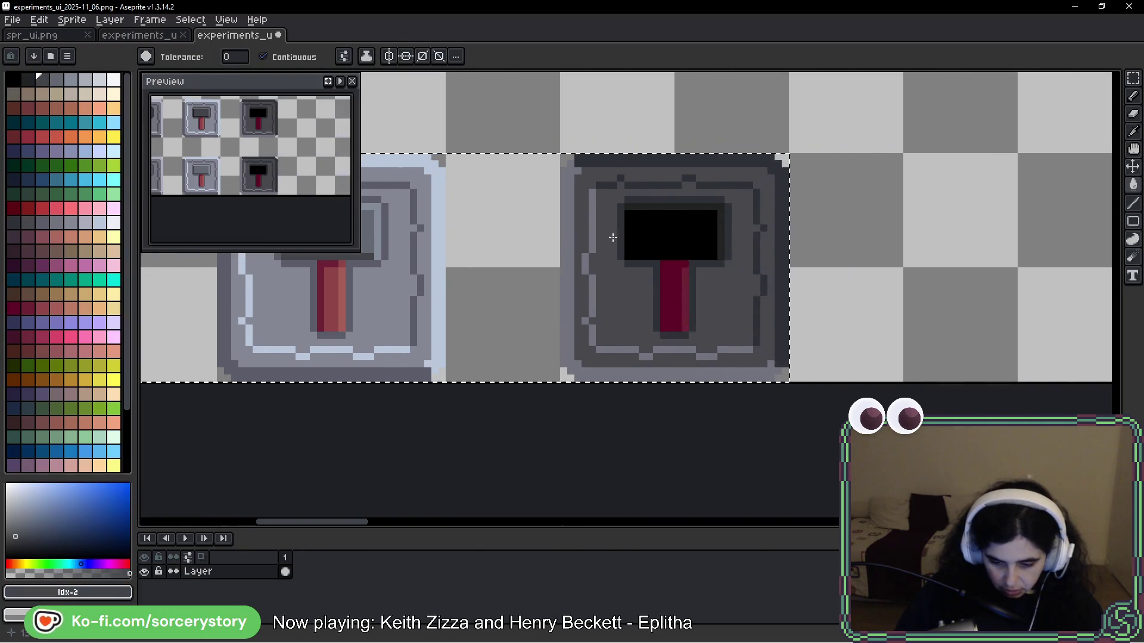
scroll(681, 232, "up", 1)
left_click(26, 78)
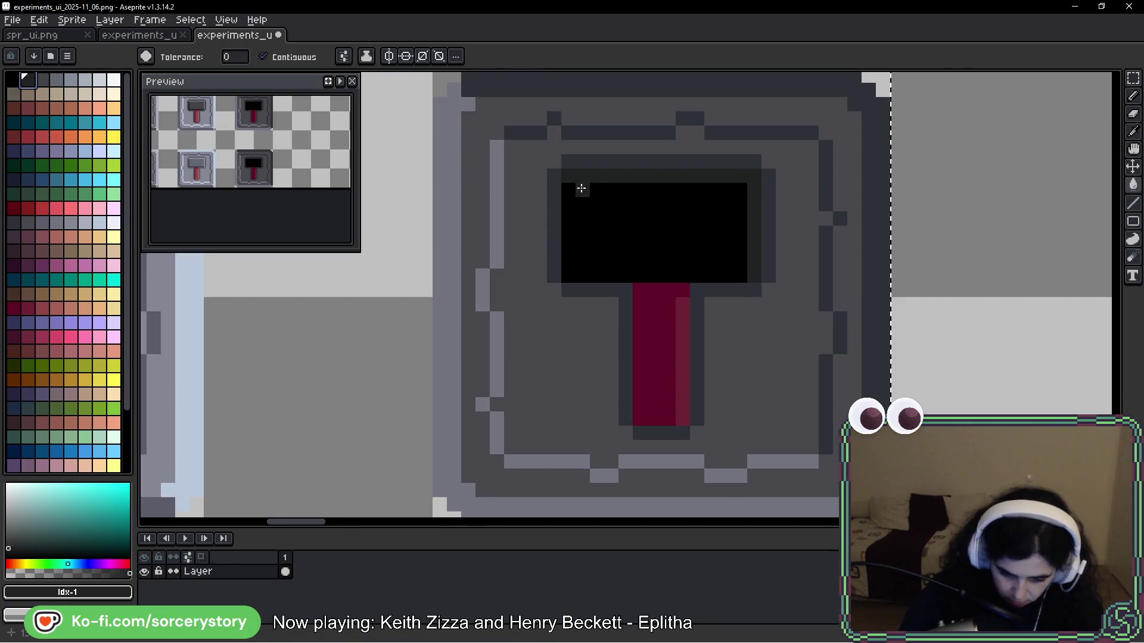
left_click(42, 78)
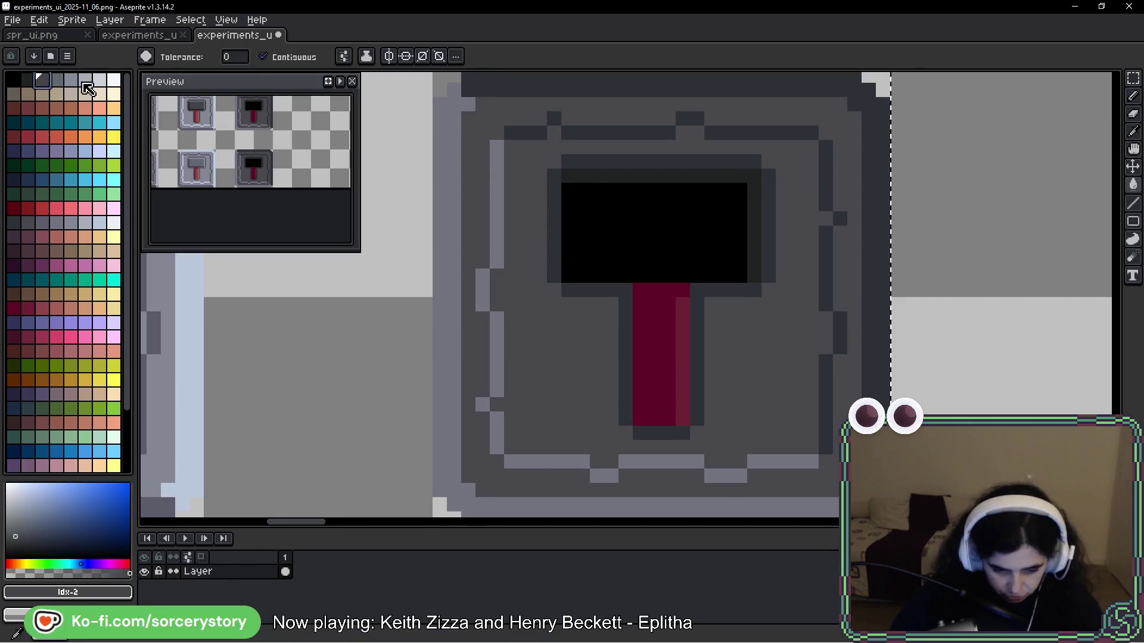
left_click(648, 181)
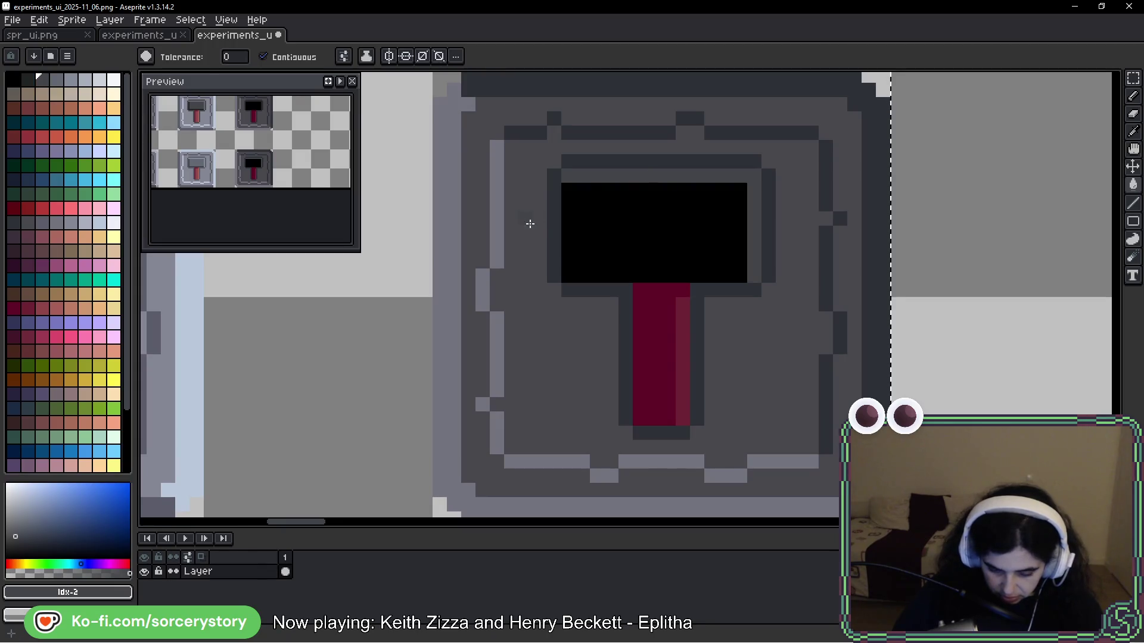
Step: With the darkest grey and the pencil, outline the black head's left edge
scroll(530, 223, "down", 3)
left_click_drag(957, 260, 747, 217)
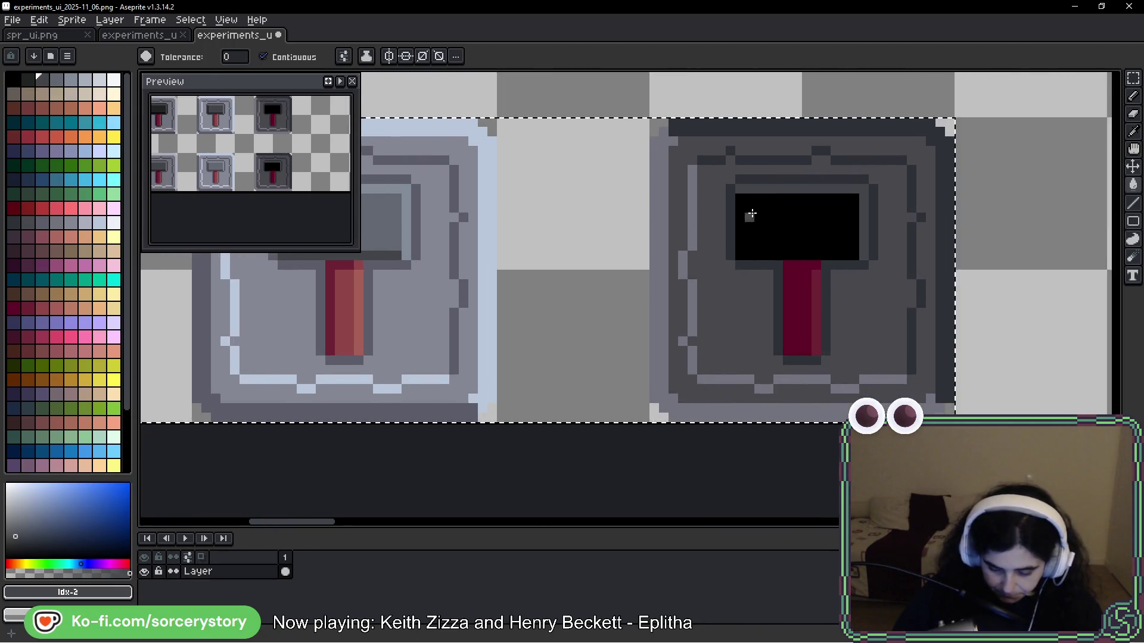
scroll(746, 217, "up", 3)
left_click(25, 78)
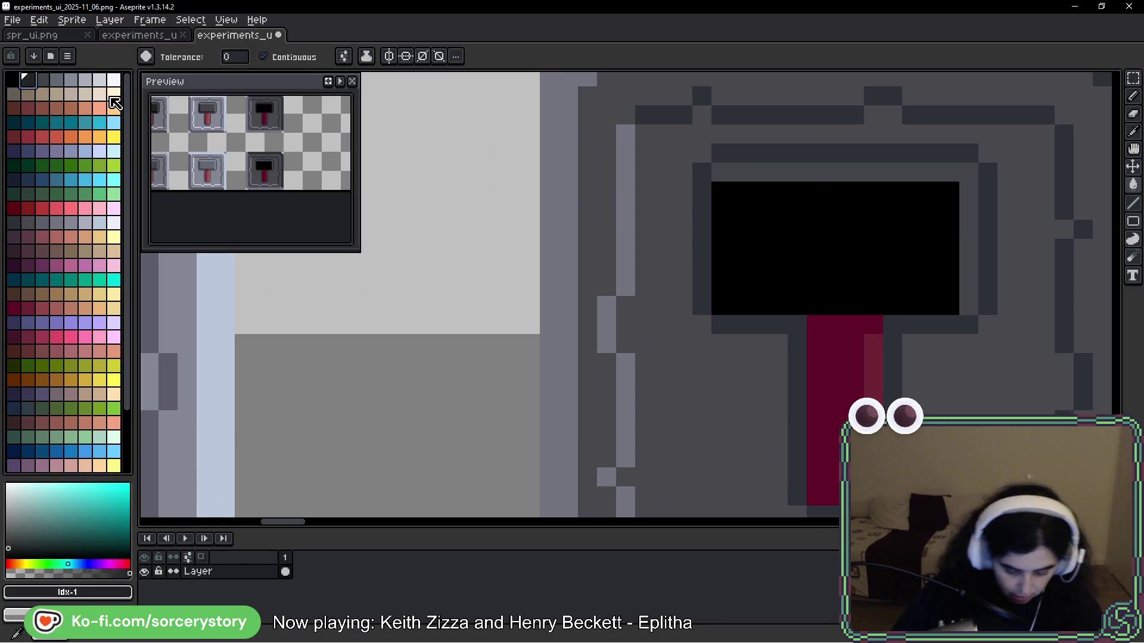
key("b")
mouse_move(741, 201)
left_mouse_down()
mouse_move(741, 288)
mouse_move(772, 287)
left_mouse_up()
Step: Continue the dark grey outline along the head's bottom, right and top rows
mouse_move(843, 288)
left_mouse_down()
mouse_move(920, 287)
mouse_move(948, 274)
mouse_move(949, 193)
mouse_move(796, 192)
mouse_move(758, 225)
left_mouse_up()
left_click_drag(790, 271, 900, 269)
mouse_move(927, 217)
left_mouse_down()
mouse_move(840, 212)
mouse_move(842, 247)
mouse_move(906, 237)
mouse_move(828, 224)
mouse_move(760, 235)
left_mouse_up()
Step: Bring the light hammer button into view and sample its handle's dark red
scroll(760, 234, "down", 4)
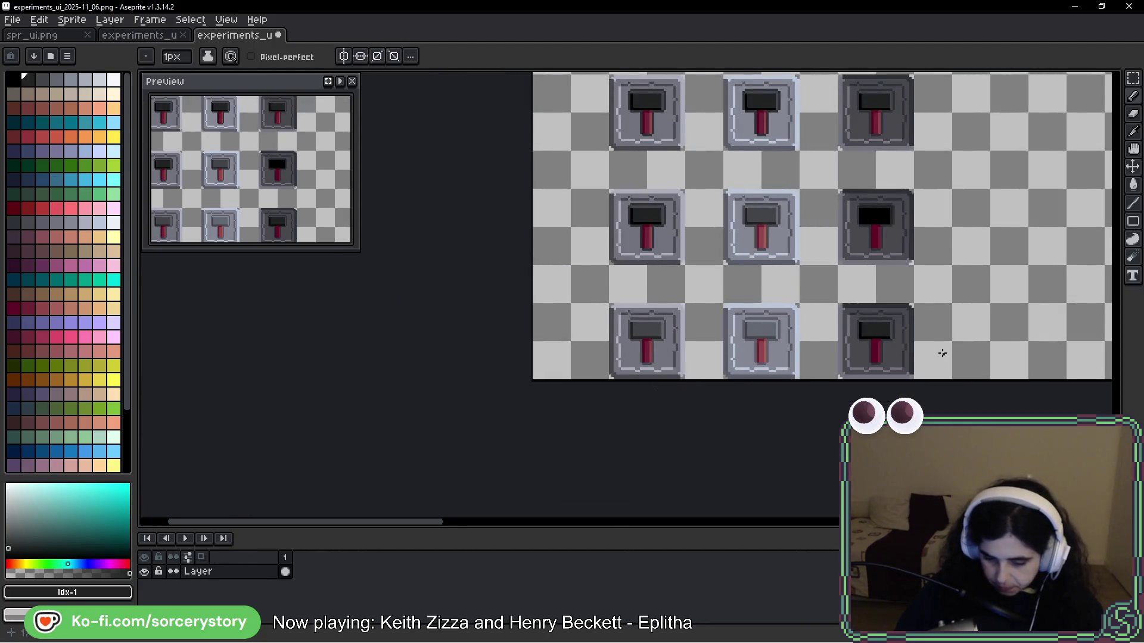
left_click_drag(940, 352, 899, 292)
scroll(759, 298, "up", 4)
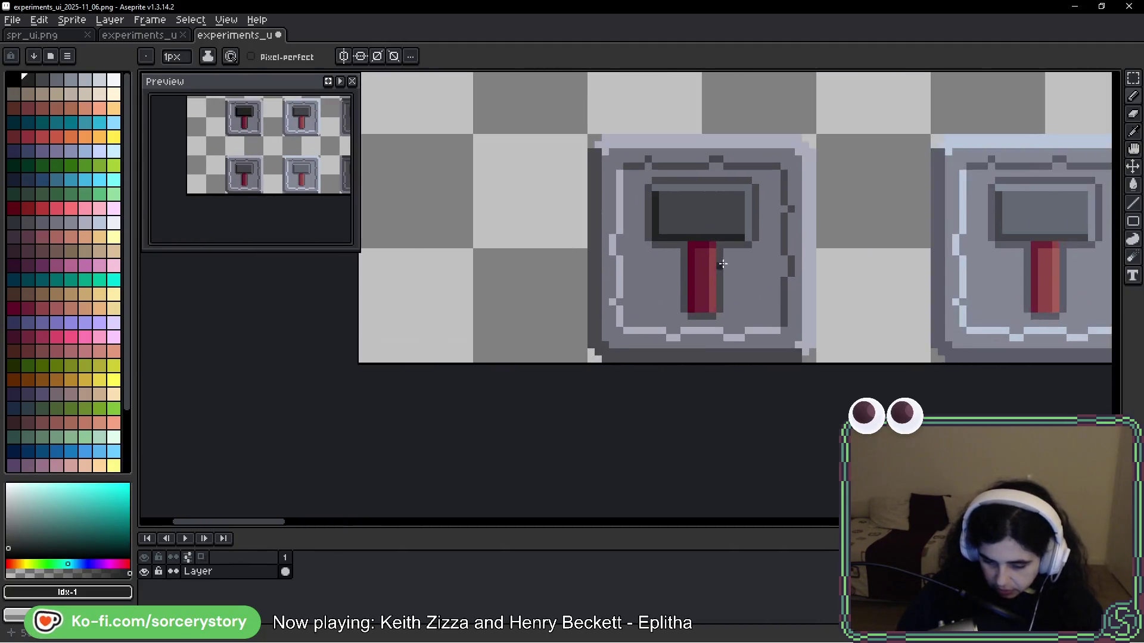
scroll(721, 262, "up", 3)
left_click(636, 202, "alt")
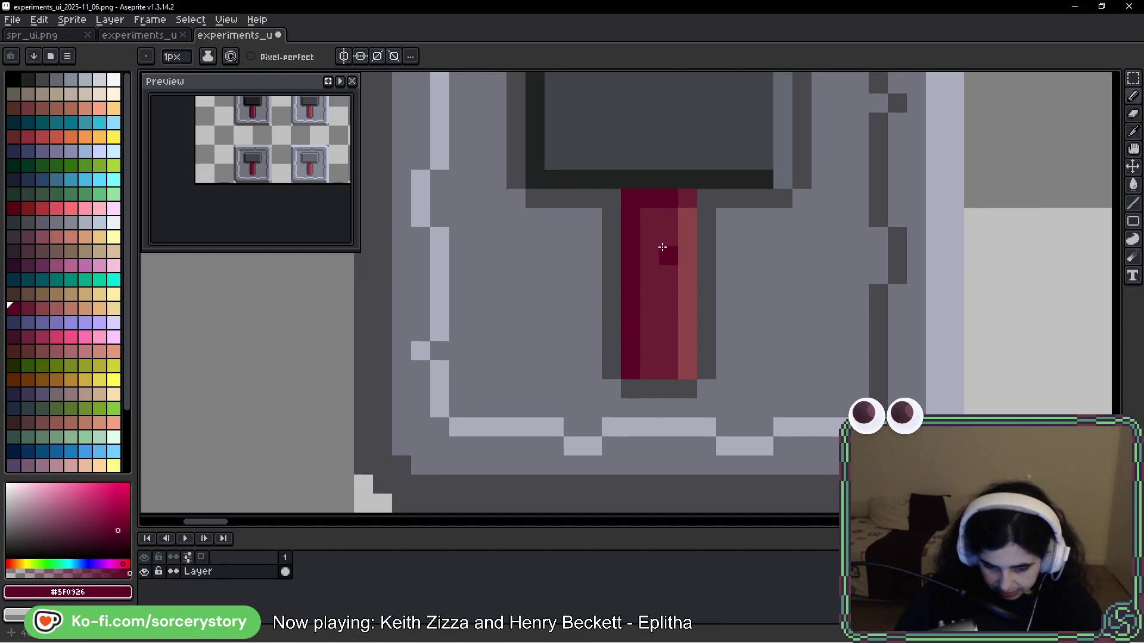
Step: Bucket-fill the handle columns: lighter red right, red middle, maroon left and top
left_click(56, 308)
key("g")
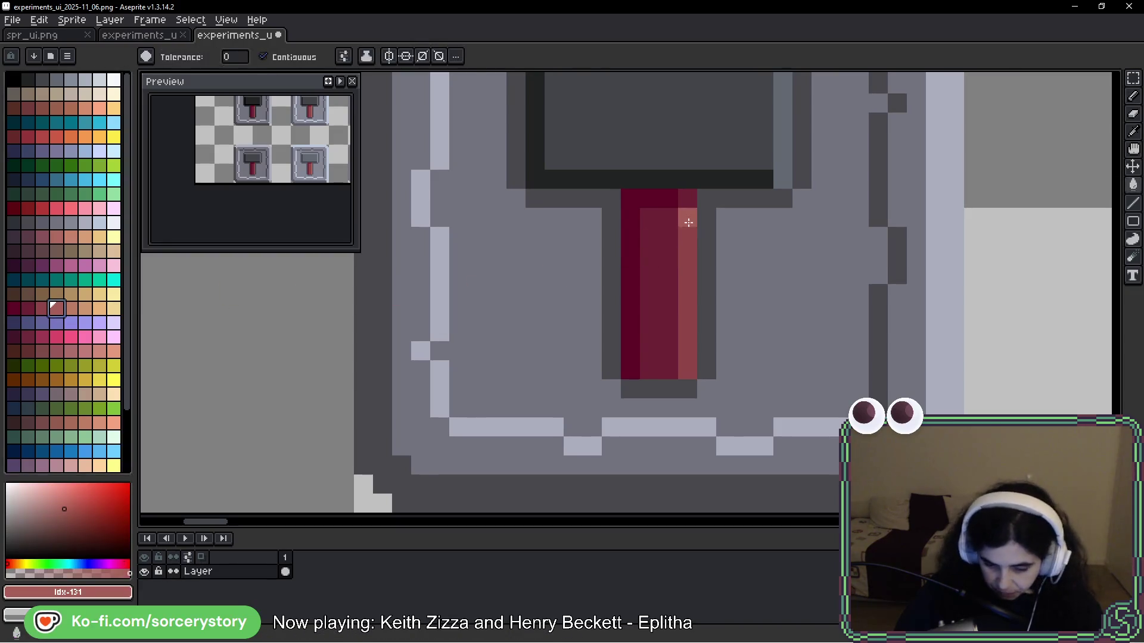
left_click(688, 221)
left_click(42, 307)
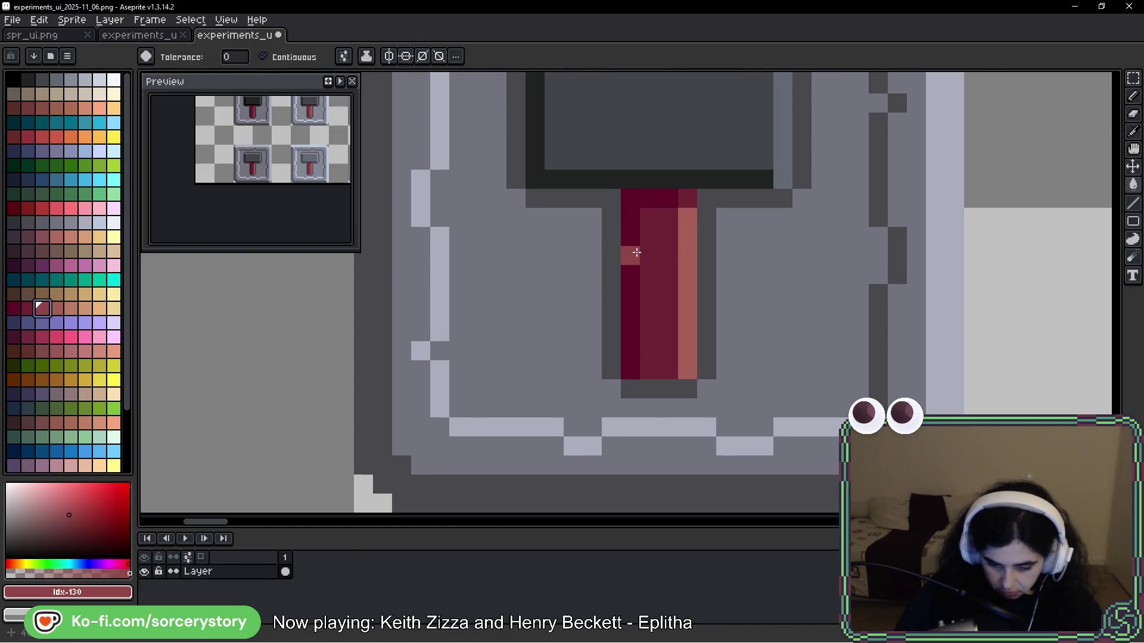
left_click(660, 247)
left_click(23, 307)
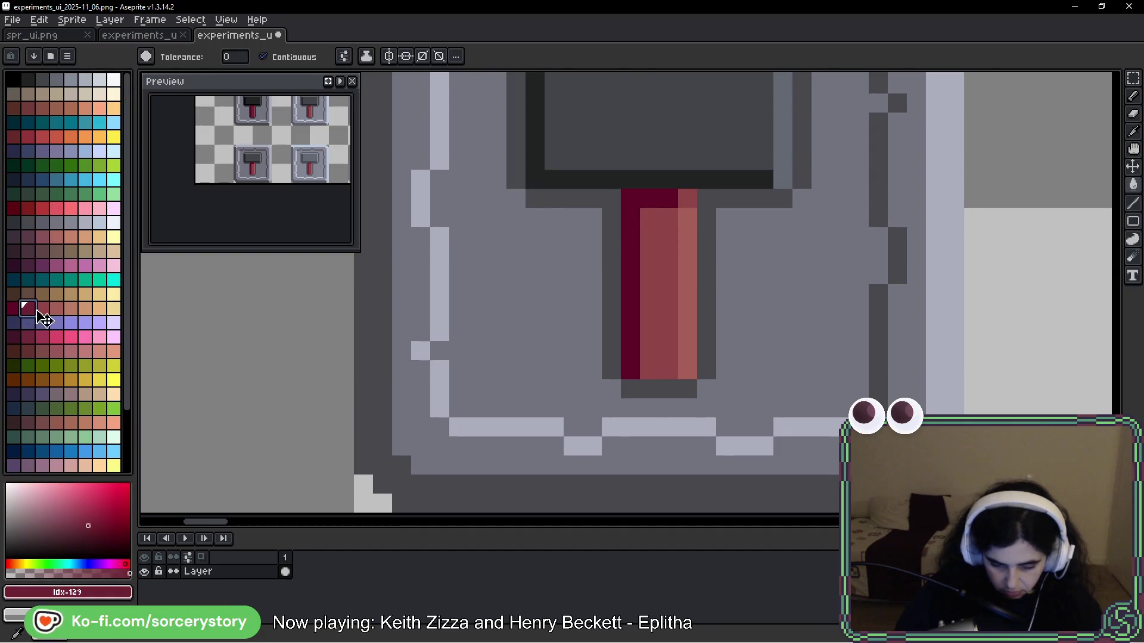
left_click(631, 199)
Step: Shift the handle lighter: salmon right column, then mid red middle and left columns
scroll(792, 282, "down", 2)
left_click_drag(899, 276, 526, 268)
scroll(688, 250, "up", 1)
scroll(689, 250, "up", 1)
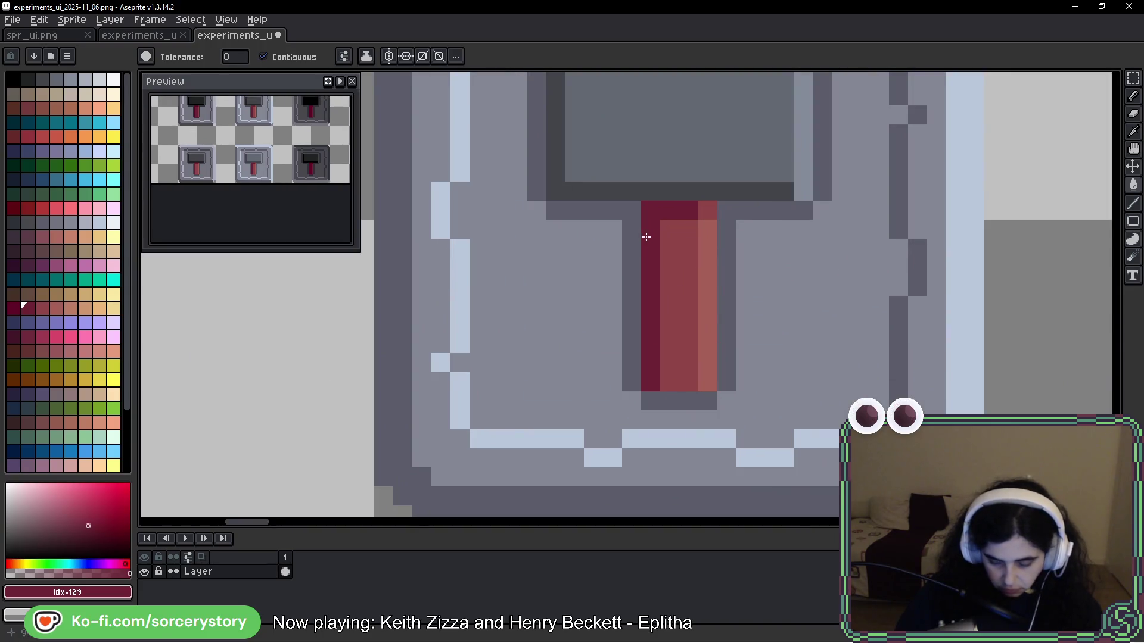
scroll(646, 237, "up", 1)
left_click(735, 242, "alt")
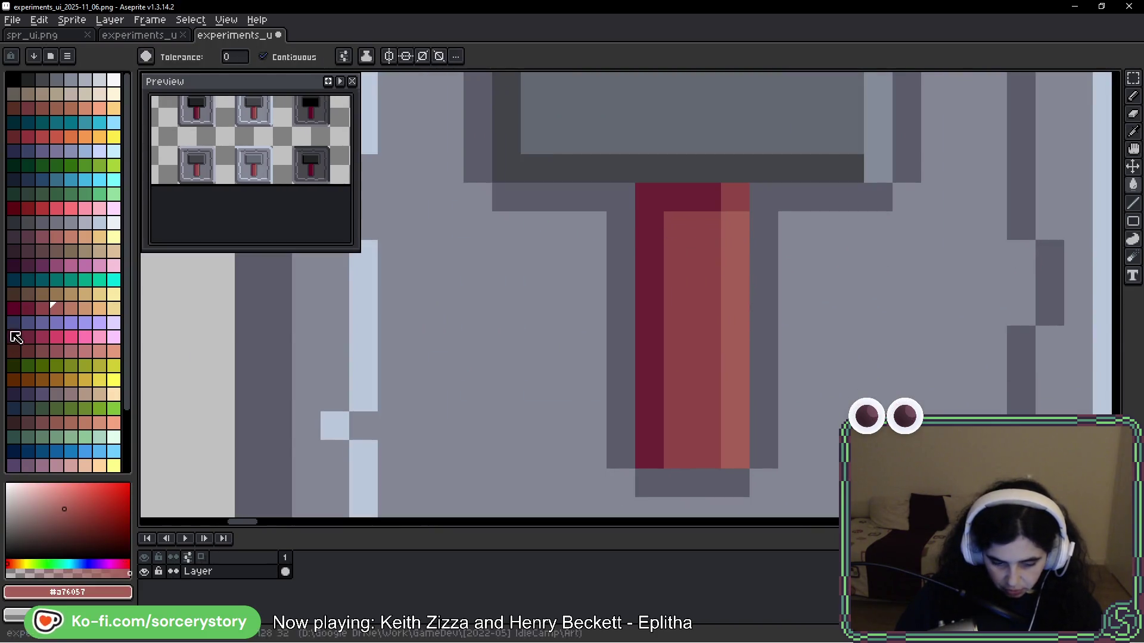
left_click(71, 308)
left_click(747, 249)
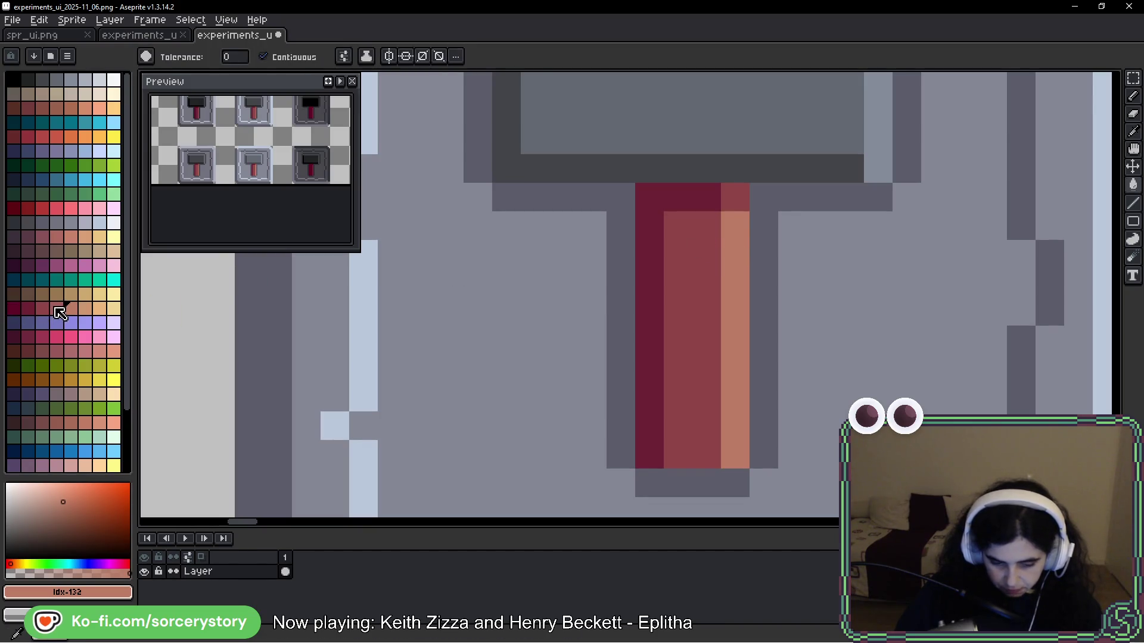
left_click(677, 253)
left_click(41, 308)
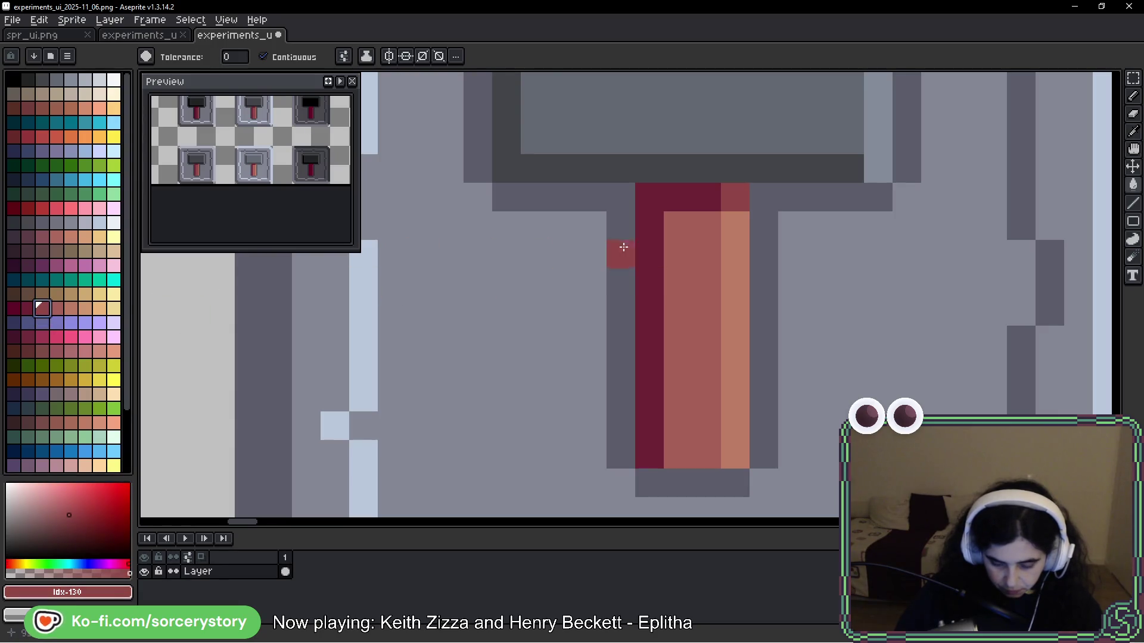
left_click(650, 222)
Step: Fix the handle's top: salmon top-right pixel, mid red top row and left column
scroll(784, 270, "down", 3)
scroll(799, 270, "up", 3)
left_click(619, 184)
left_click(624, 227, "alt")
left_click(643, 184)
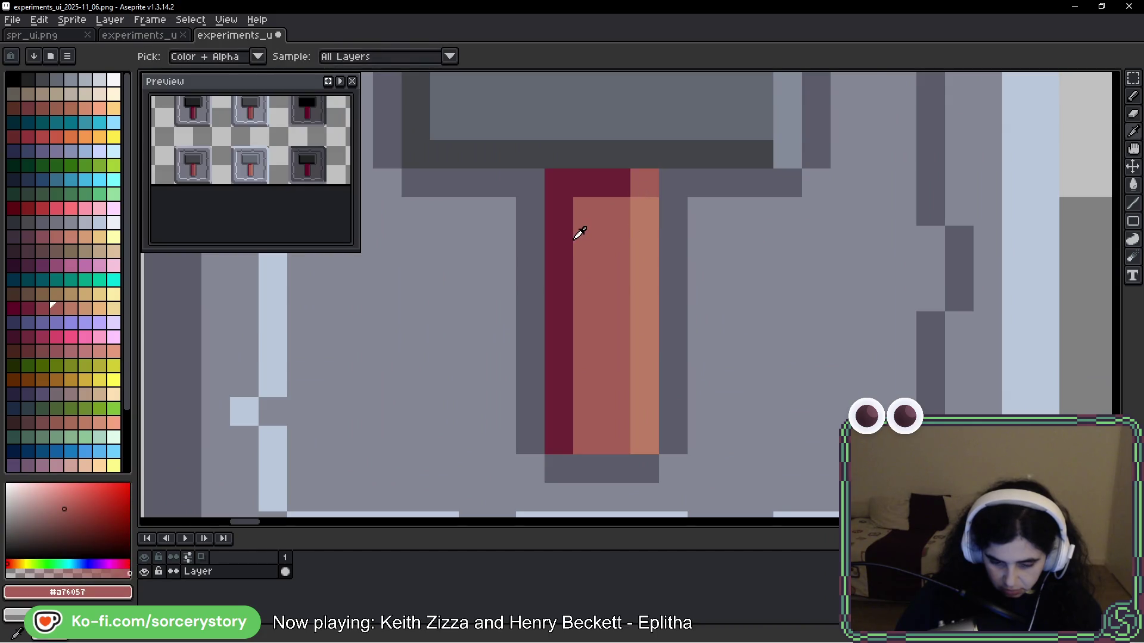
left_click(42, 308)
left_click(558, 183)
scroll(702, 235, "down", 1)
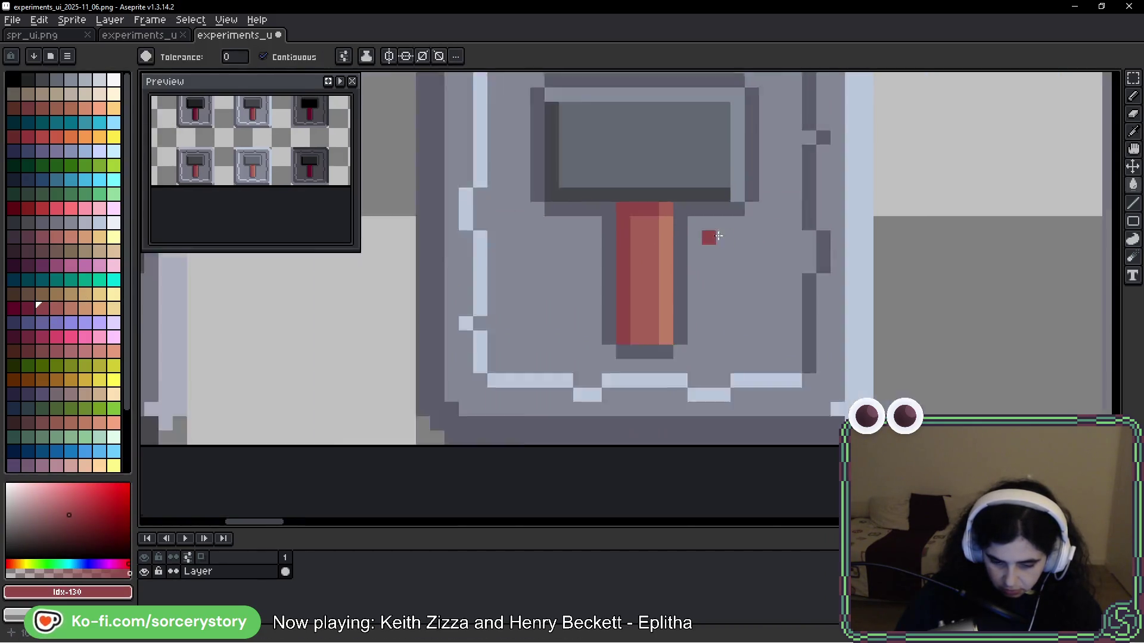
Step: Pencil the dark handle in crimson: a lighter red right column and a mid crimson inner column
scroll(713, 236, "down", 2)
scroll(797, 250, "up", 3)
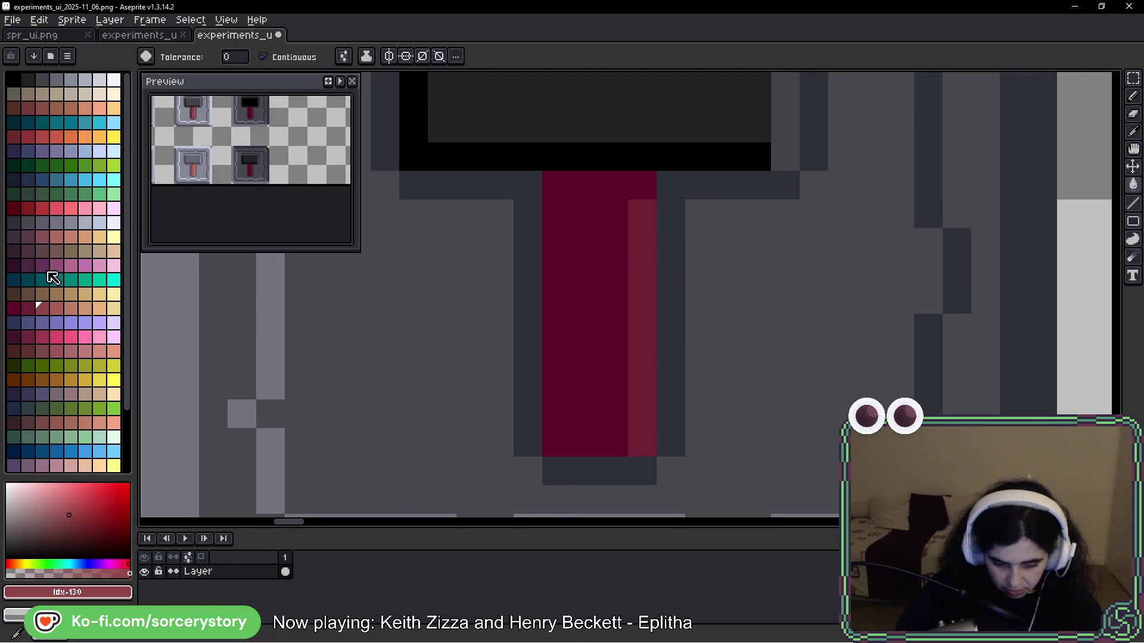
left_click(15, 308)
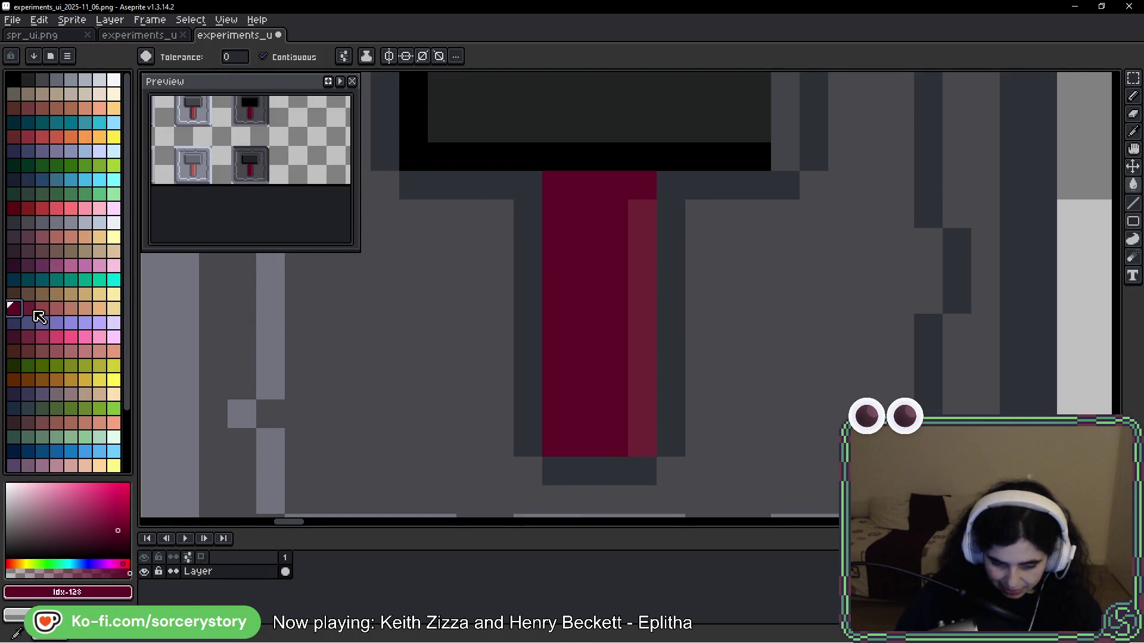
left_click(31, 311)
left_click(596, 214)
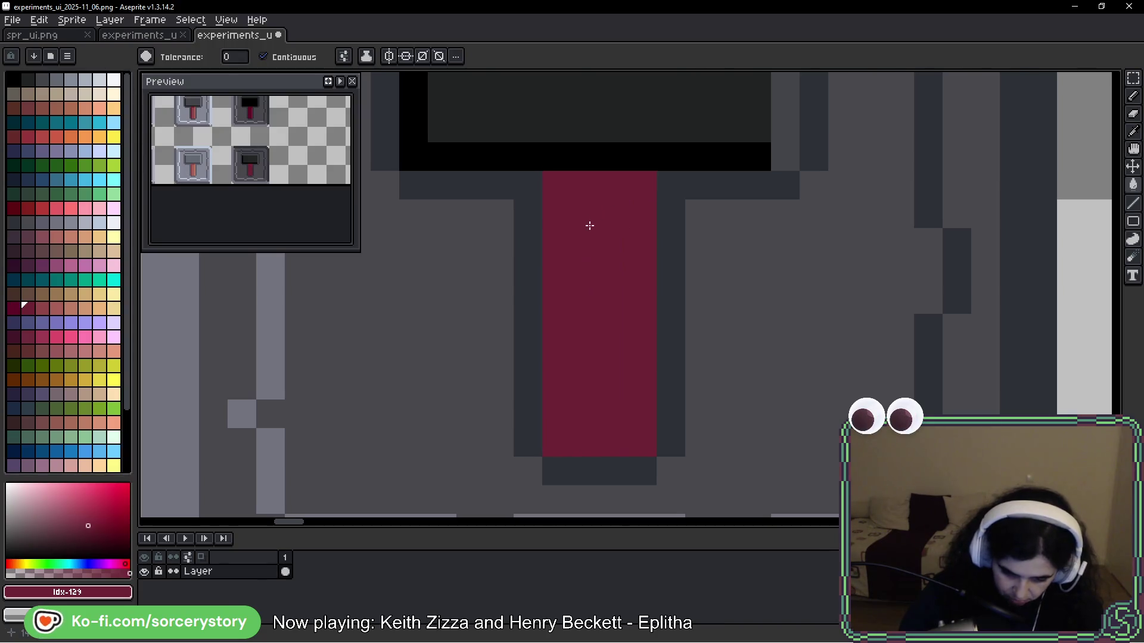
key("ctrl+z")
key("b")
left_click(44, 310)
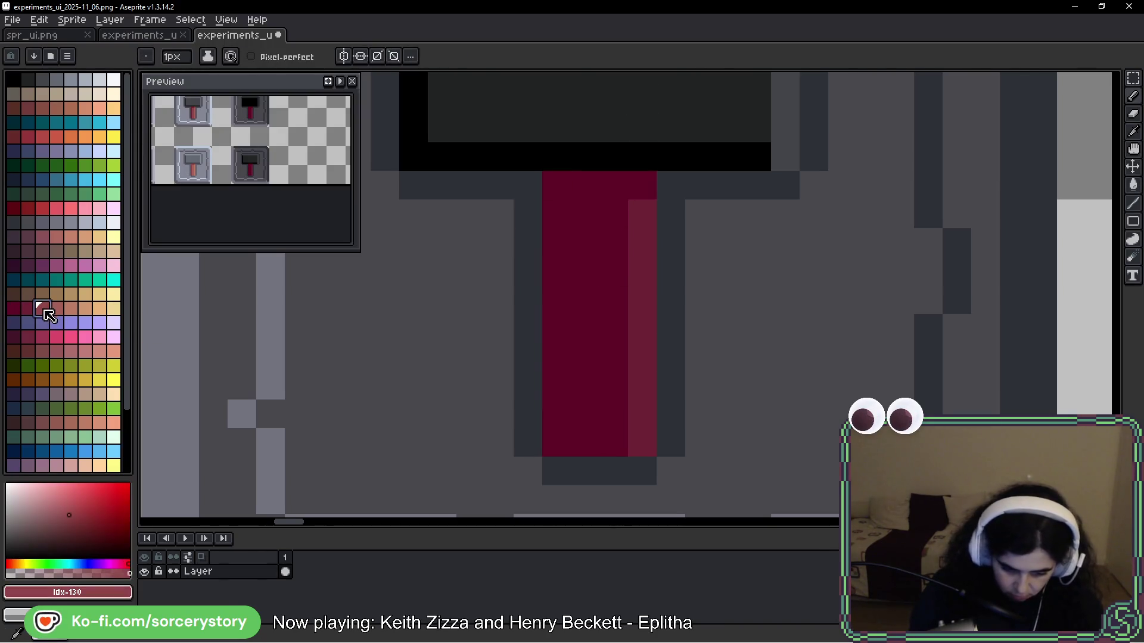
left_click_drag(642, 213, 638, 445)
left_click(30, 309)
mouse_move(585, 215)
left_mouse_down()
mouse_move(592, 383)
mouse_move(610, 396)
mouse_move(634, 185)
mouse_move(641, 209)
left_mouse_up()
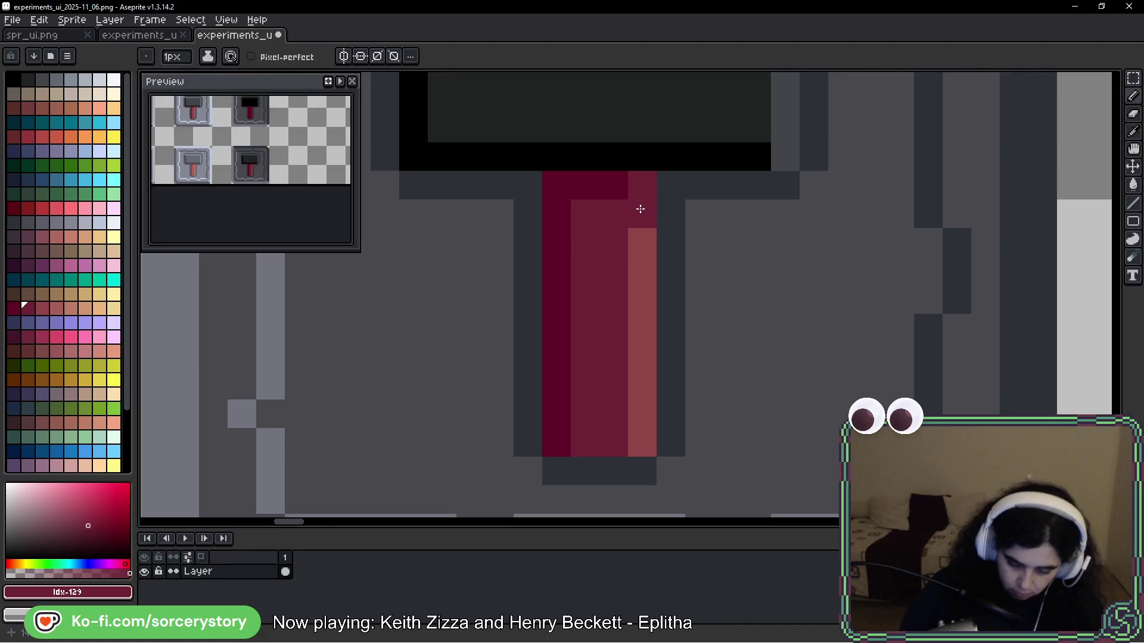
scroll(756, 220, "down", 4)
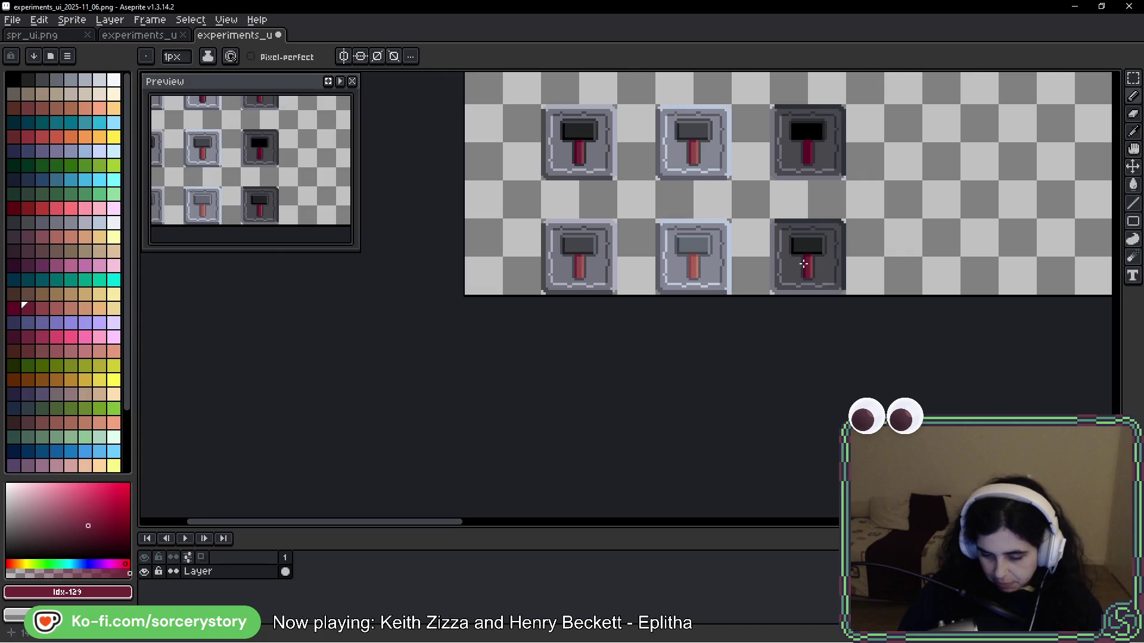
scroll(815, 279, "up", 4)
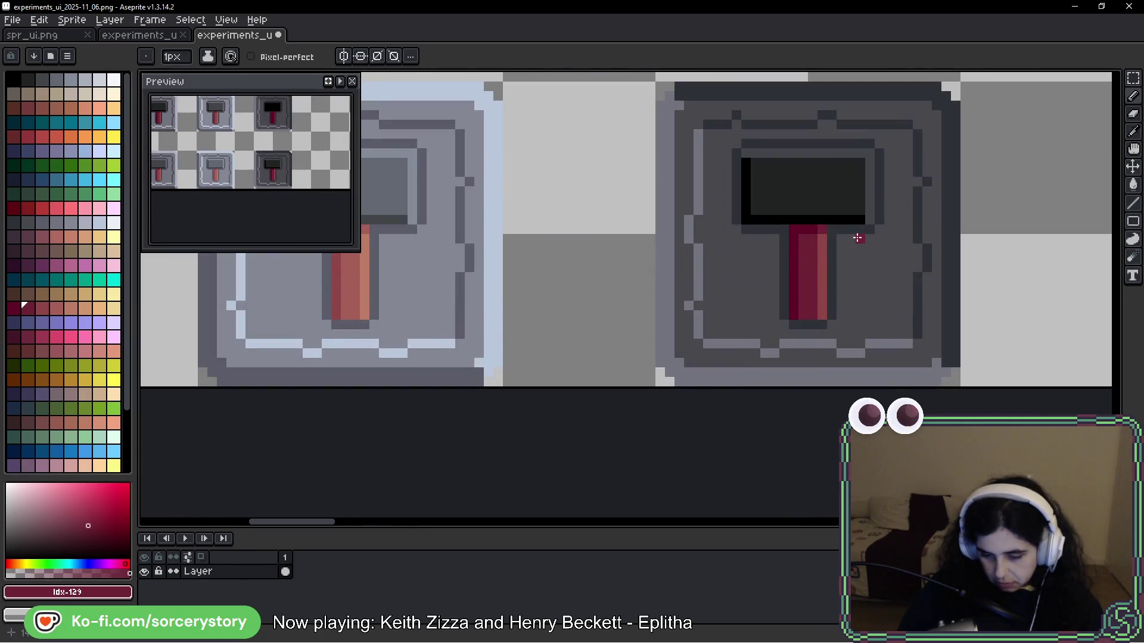
scroll(834, 292, "down", 5)
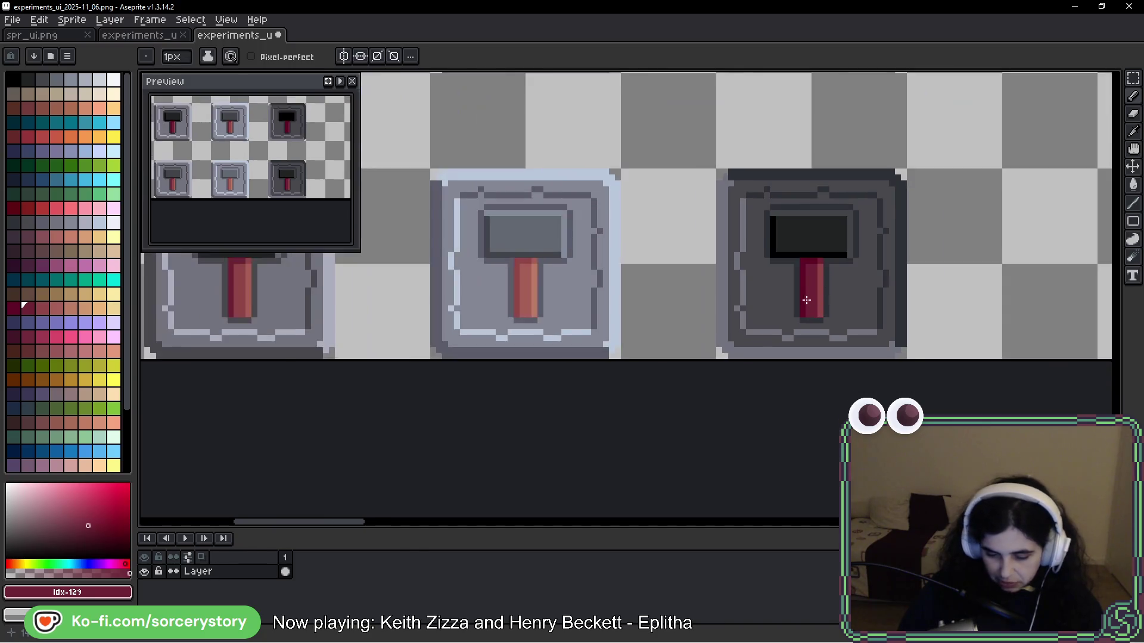
scroll(846, 296, "up", 3)
scroll(845, 296, "right", 3)
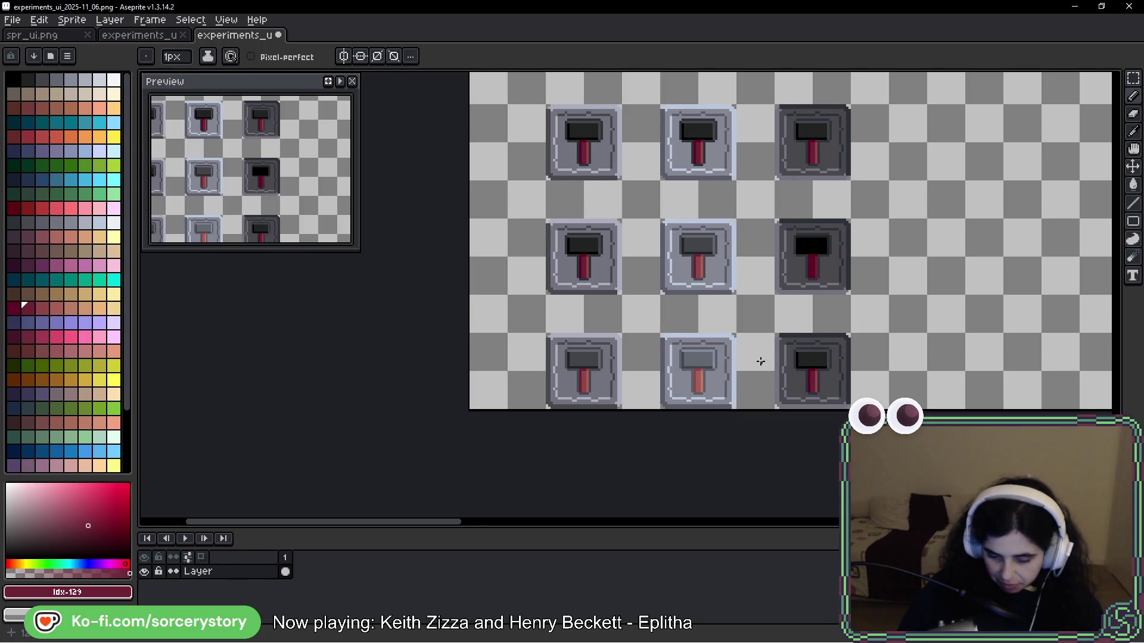
mouse_move(892, 352)
left_mouse_down()
mouse_move(545, 327)
mouse_move(891, 337)
mouse_move(581, 334)
left_mouse_up()
key("ctrl+z")
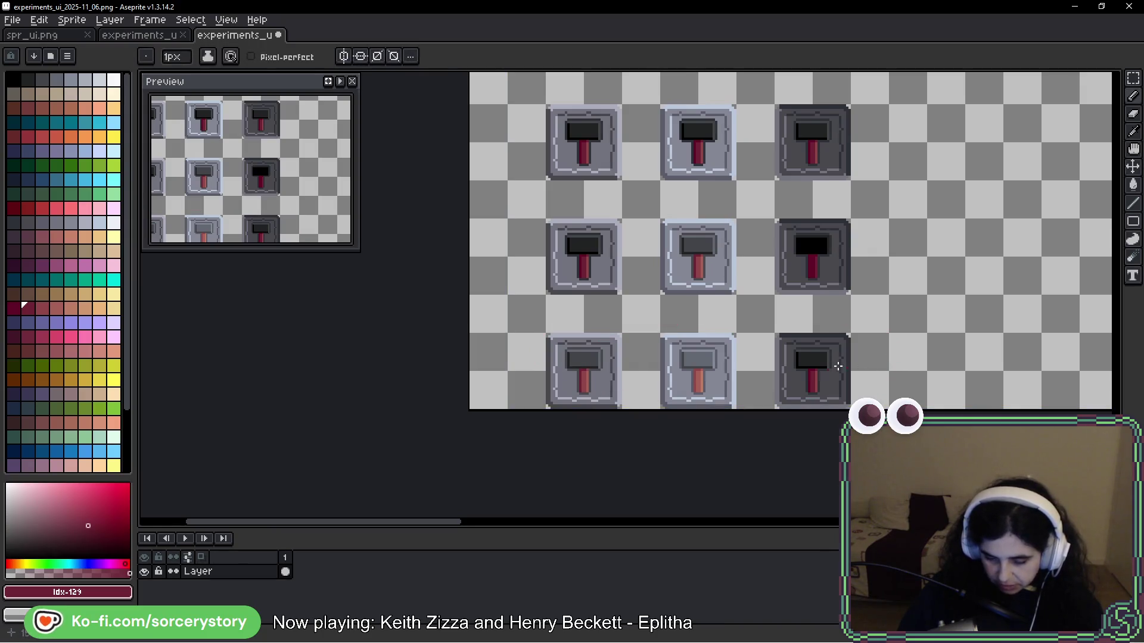
mouse_move(852, 332)
left_mouse_down()
mouse_move(740, 407)
mouse_move(886, 356)
left_mouse_up()
key("ctrl+z")
key("ctrl+d")
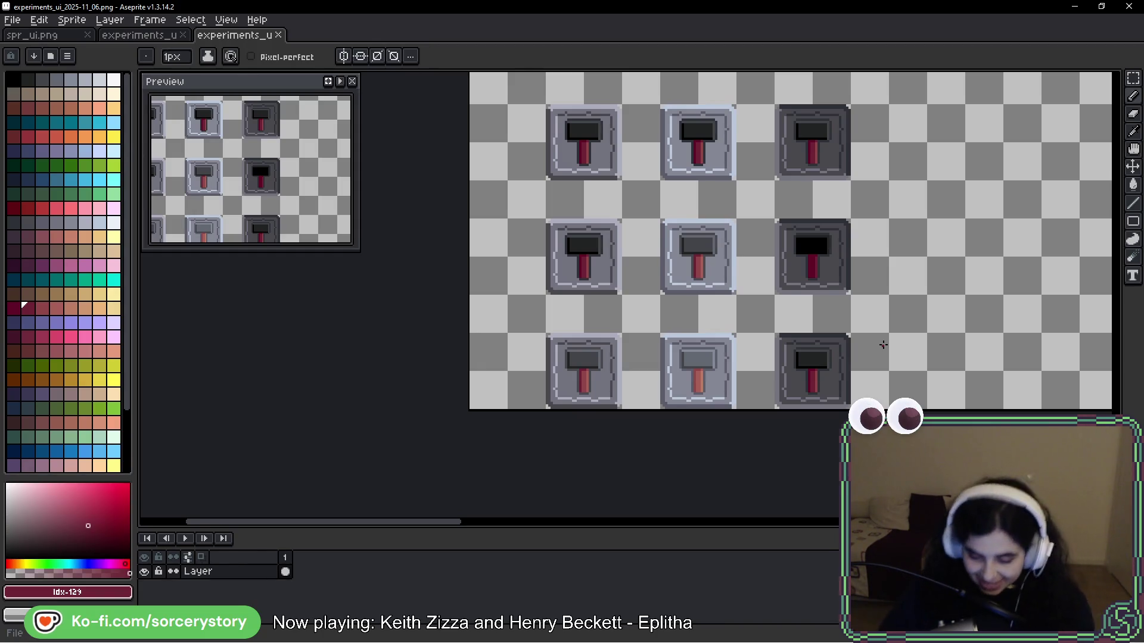
scroll(873, 191, "up", 5)
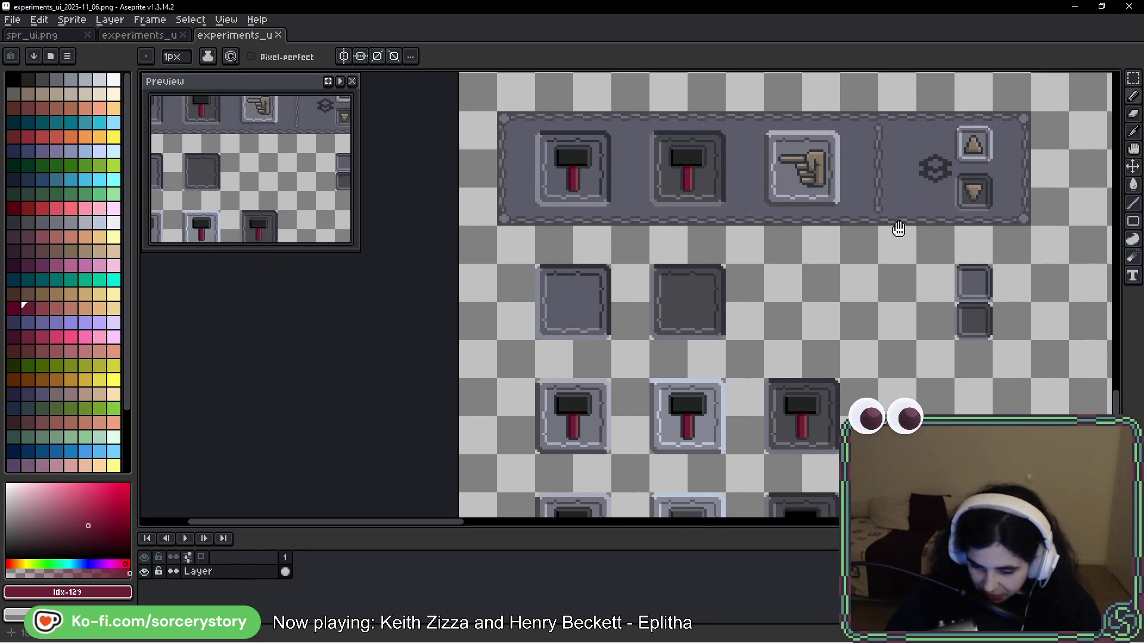
scroll(765, 334, "down", 1)
scroll(765, 333, "right", 5)
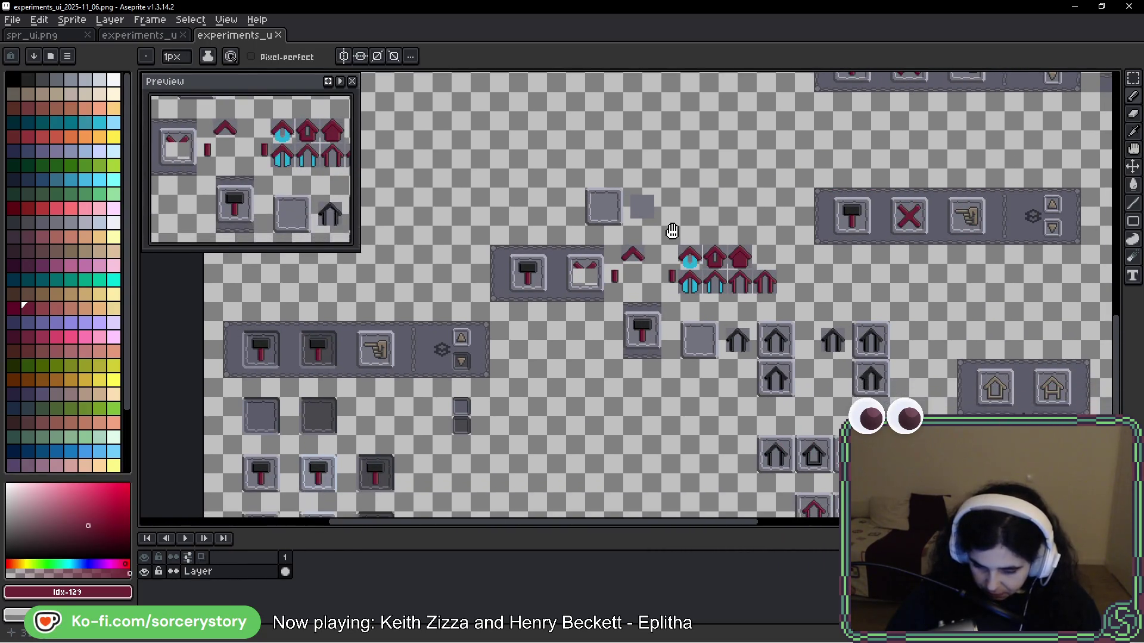
left_click_drag(672, 231, 891, 218)
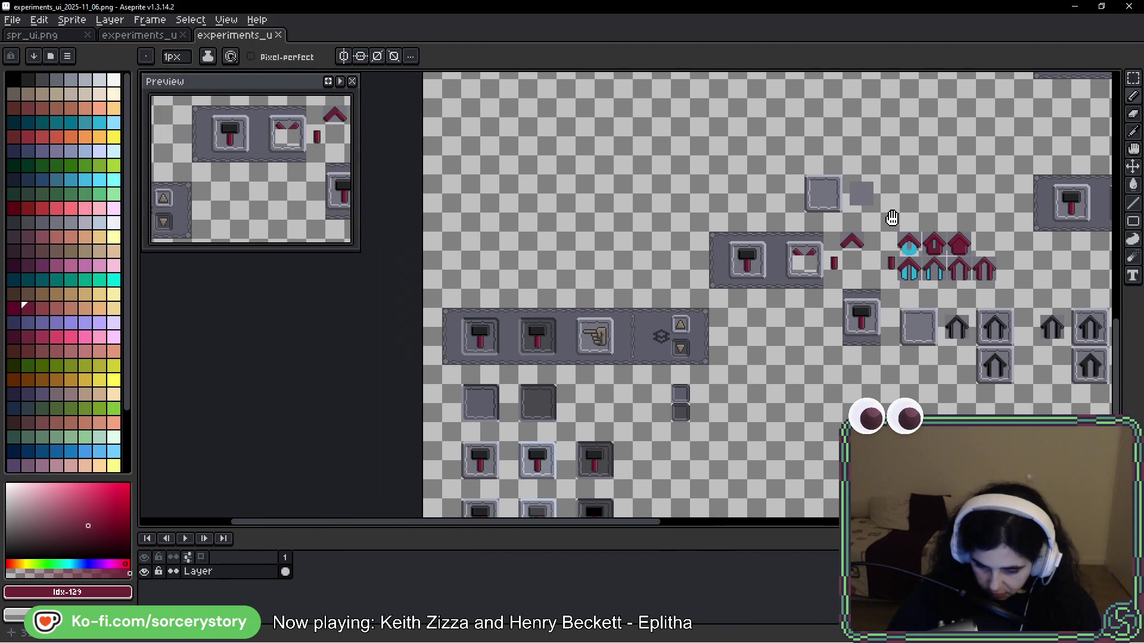
scroll(892, 218, "down", 3)
scroll(892, 218, "left", 1)
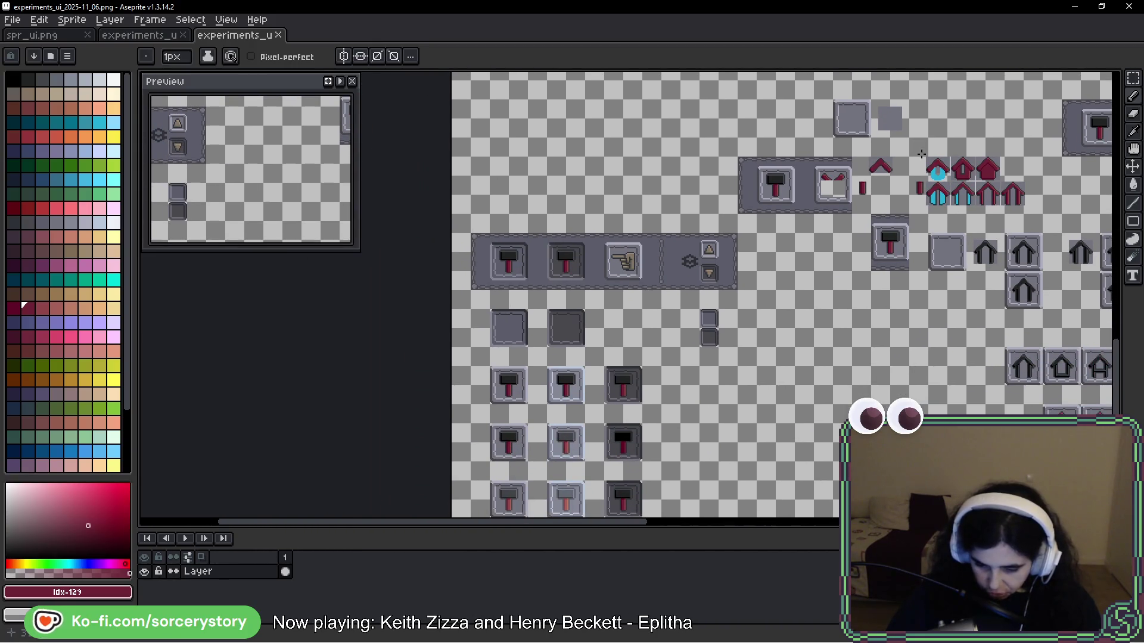
scroll(859, 156, "down", 1)
scroll(860, 156, "left", 1)
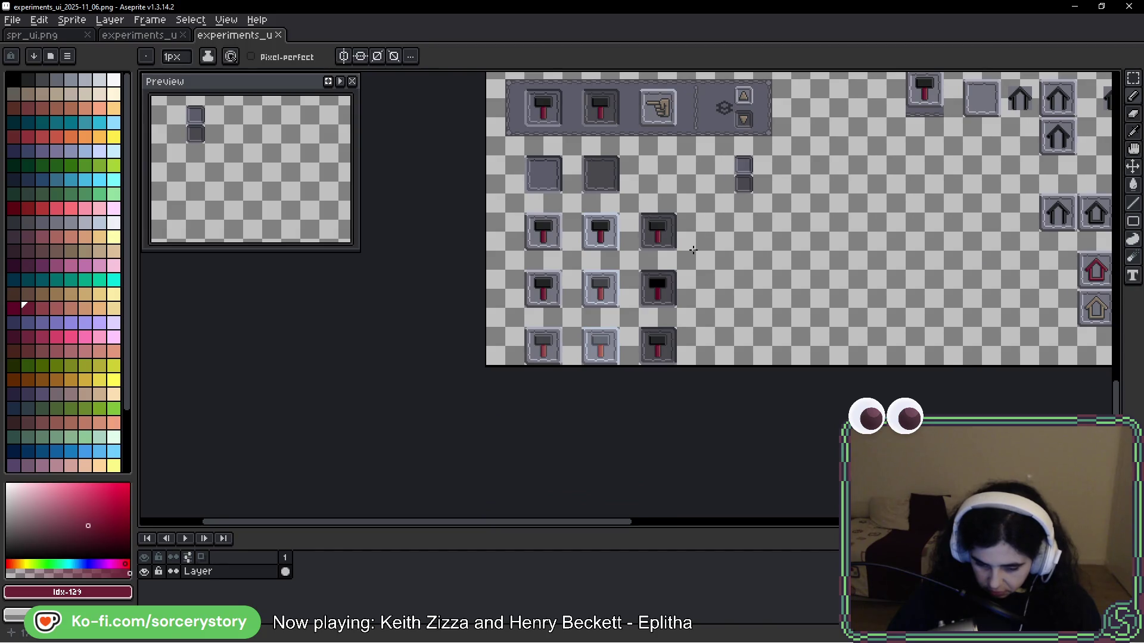
scroll(608, 292, "up", 2)
mouse_move(899, 334)
left_mouse_down()
mouse_move(715, 493)
mouse_move(831, 336)
left_mouse_up()
key("ctrl+z")
scroll(804, 352, "down", 1)
scroll(804, 352, "right", 1)
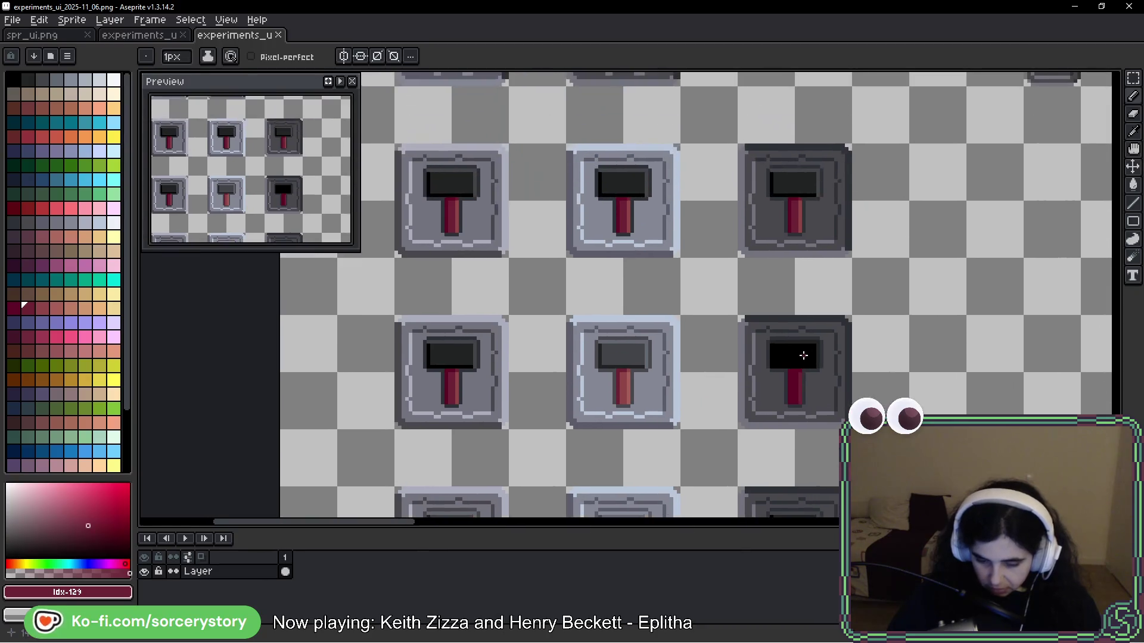
scroll(886, 357, "right", 1)
scroll(885, 357, "down", 1)
scroll(886, 357, "right", 1)
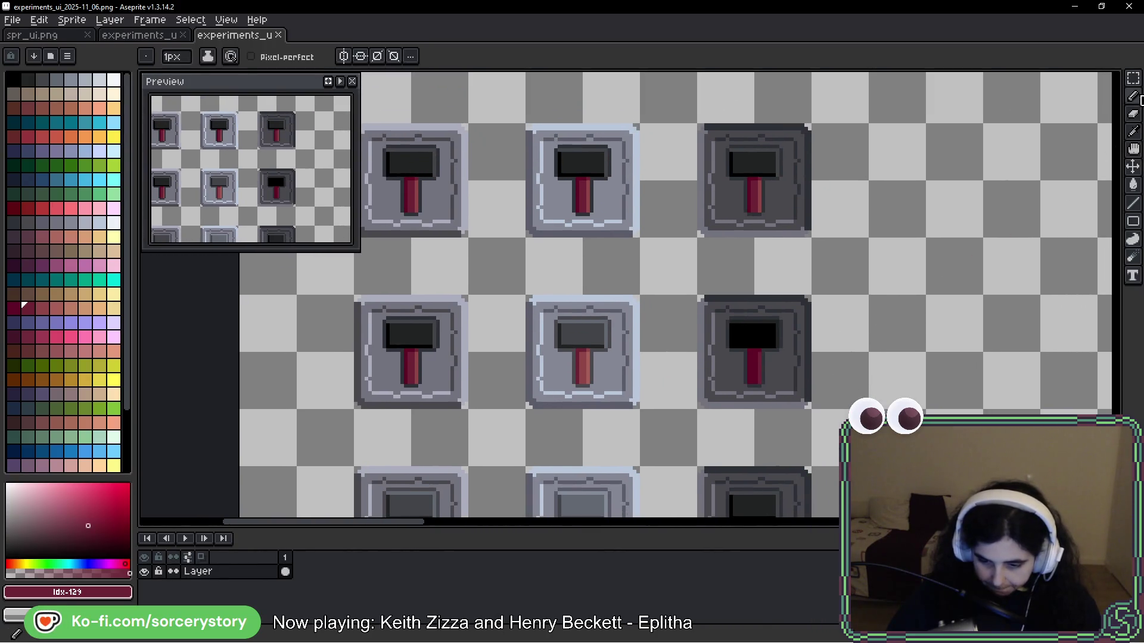
left_click(1133, 78)
scroll(676, 291, "down", 3)
scroll(677, 292, "left", 2)
Step: Move the lower hammer tile block beside the first row, commit it, and save
mouse_move(407, 230)
left_mouse_down()
mouse_move(582, 365)
mouse_move(824, 467)
mouse_move(1013, 250)
mouse_move(510, 498)
mouse_move(164, 447)
mouse_move(1108, 411)
mouse_move(944, 282)
mouse_move(696, 267)
left_mouse_up()
key("Return")
scroll(946, 275, "down", 2)
key("ctrl+s")
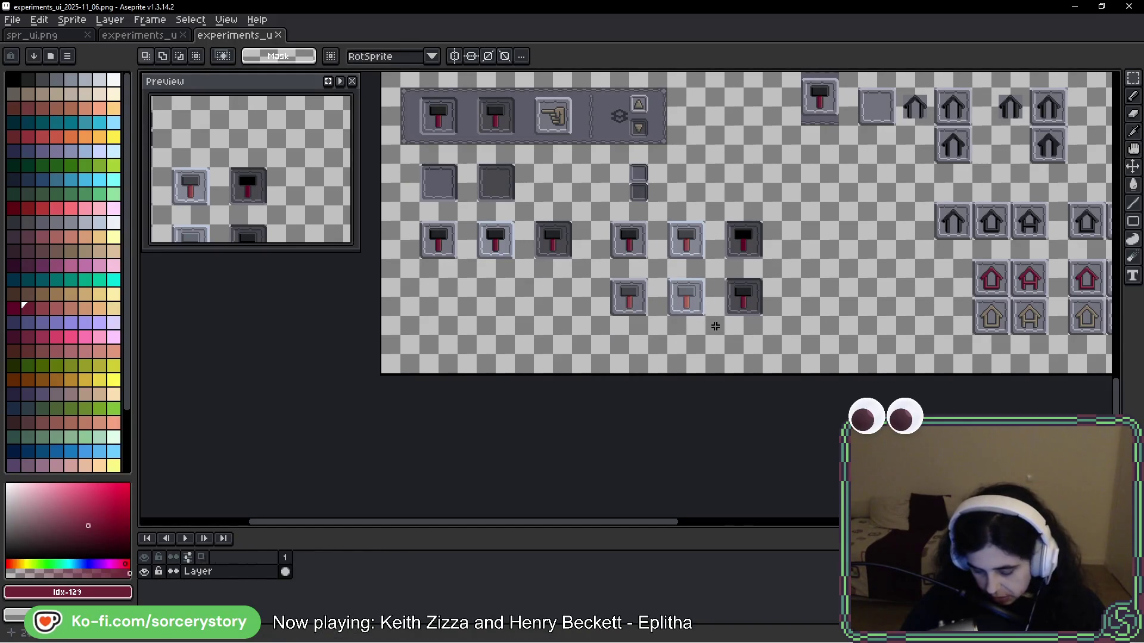
Step: Look over the sprite sheet, save it again, and switch to the Godot editor
scroll(690, 293, "up", 4)
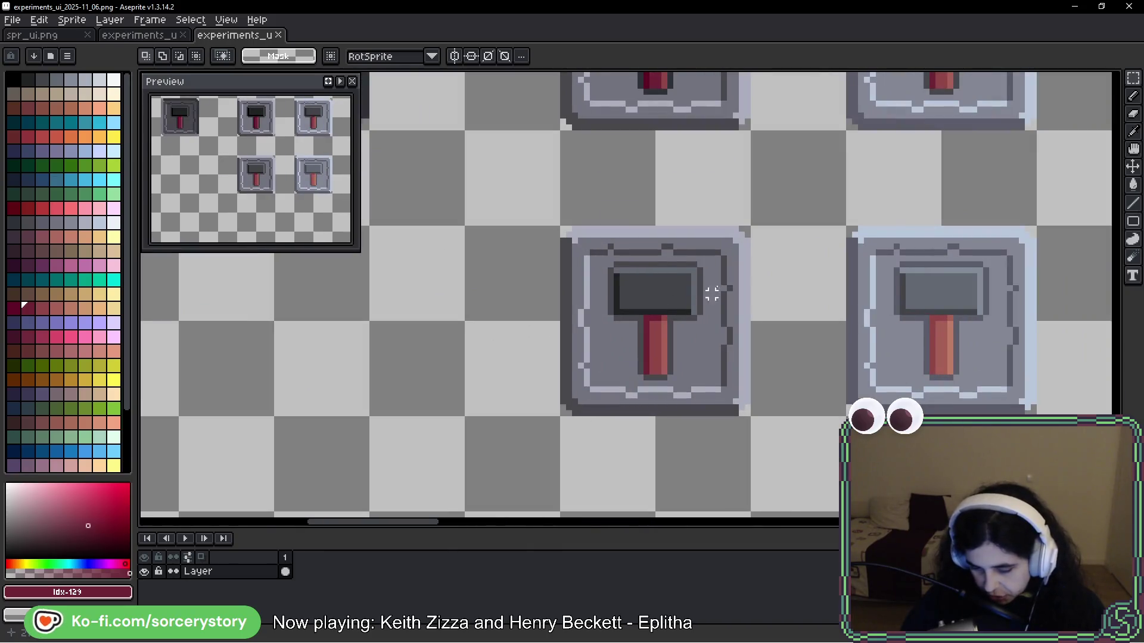
scroll(487, 270, "down", 3)
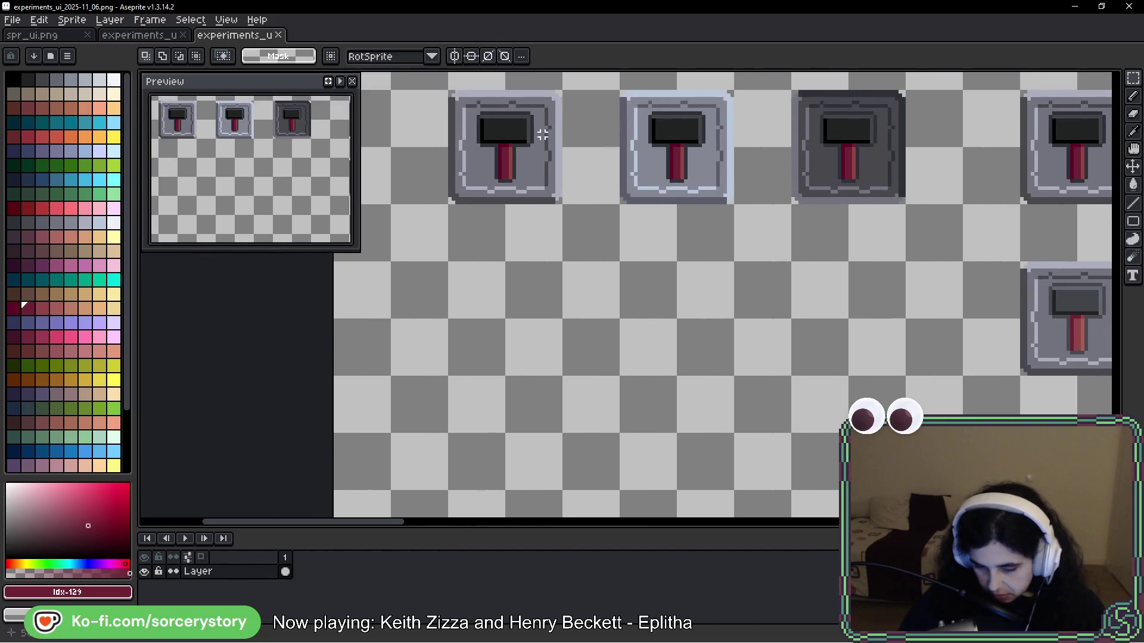
scroll(522, 269, "right", 5)
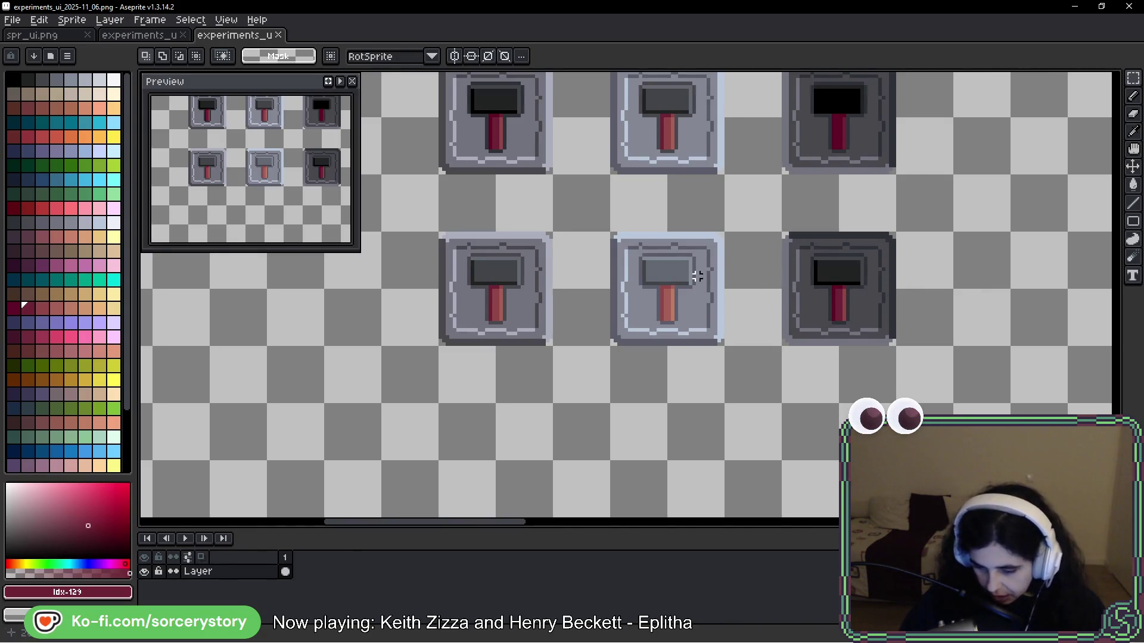
scroll(697, 277, "down", 3)
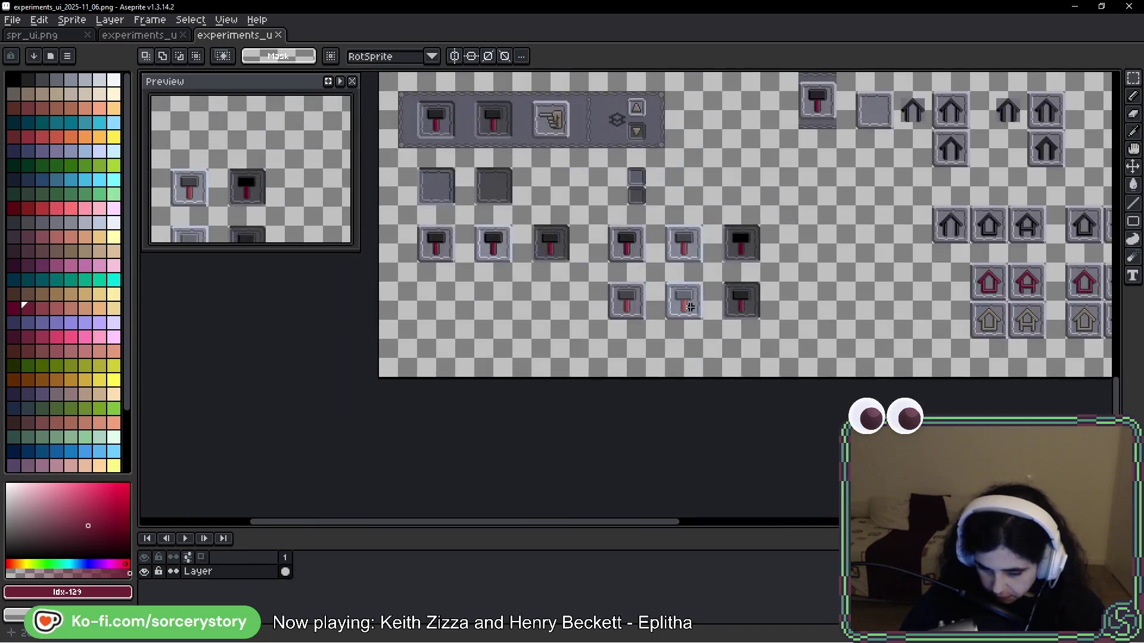
key("ctrl+s")
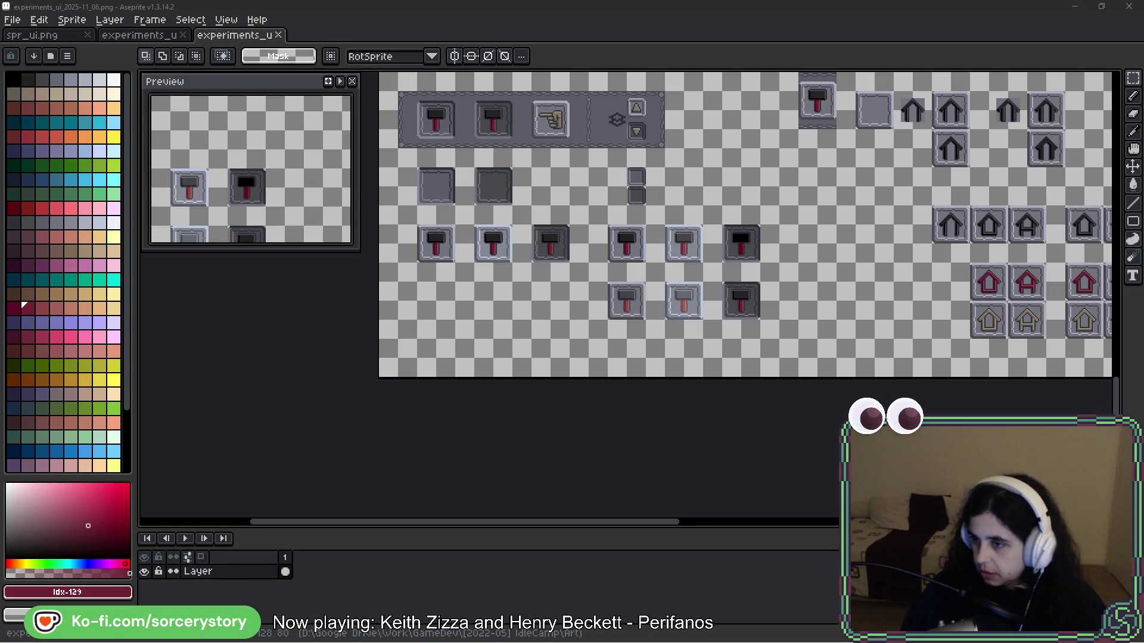
key("alt+Tab")
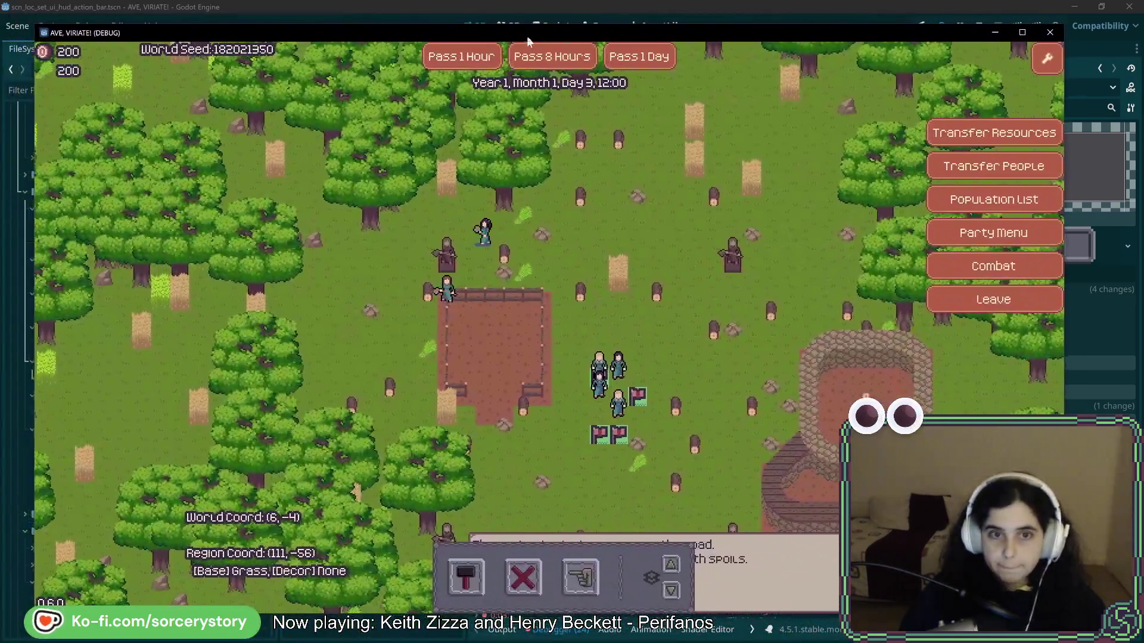
Step: Nudge the running debug game window slightly to the right
left_click_drag(527, 38, 536, 40)
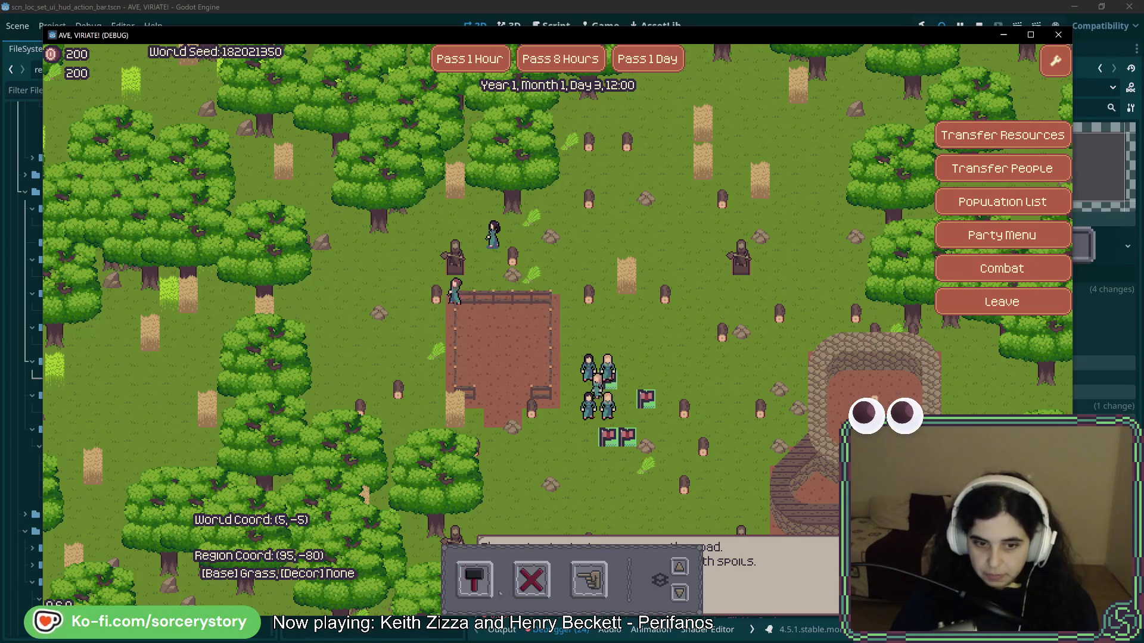
Step: Toggle the hammer button's build panel open and closed repeatedly in-game, then return to the ActionBar scene
left_click(479, 587)
left_click(480, 587)
left_click(482, 583)
left_click(481, 582)
left_click(481, 582)
left_click(481, 583)
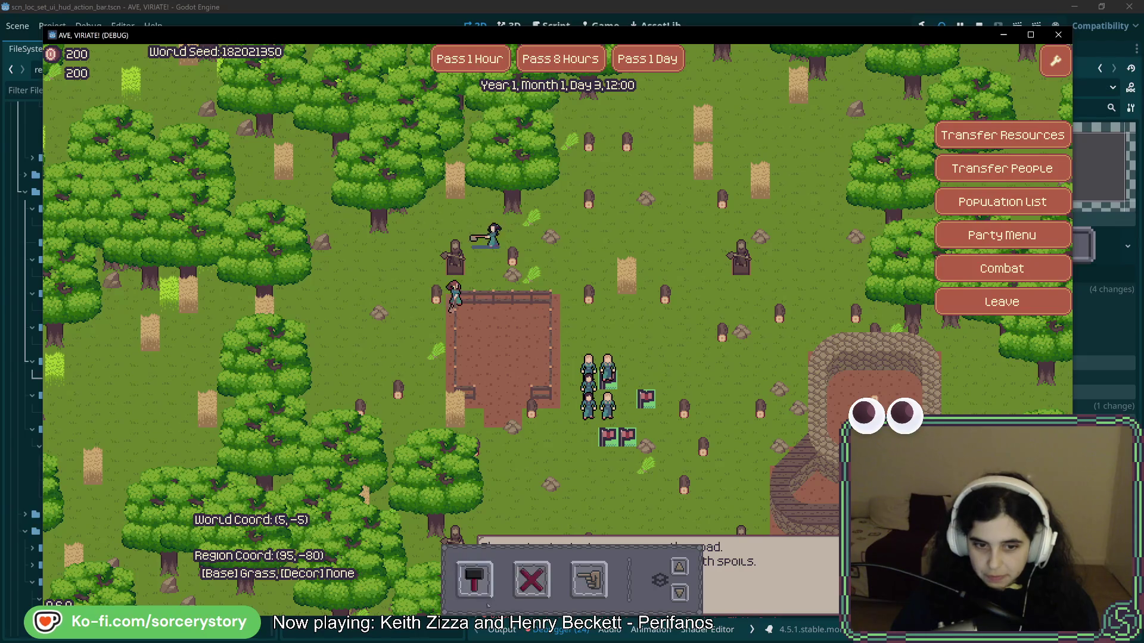
left_click(479, 581)
left_click(480, 581)
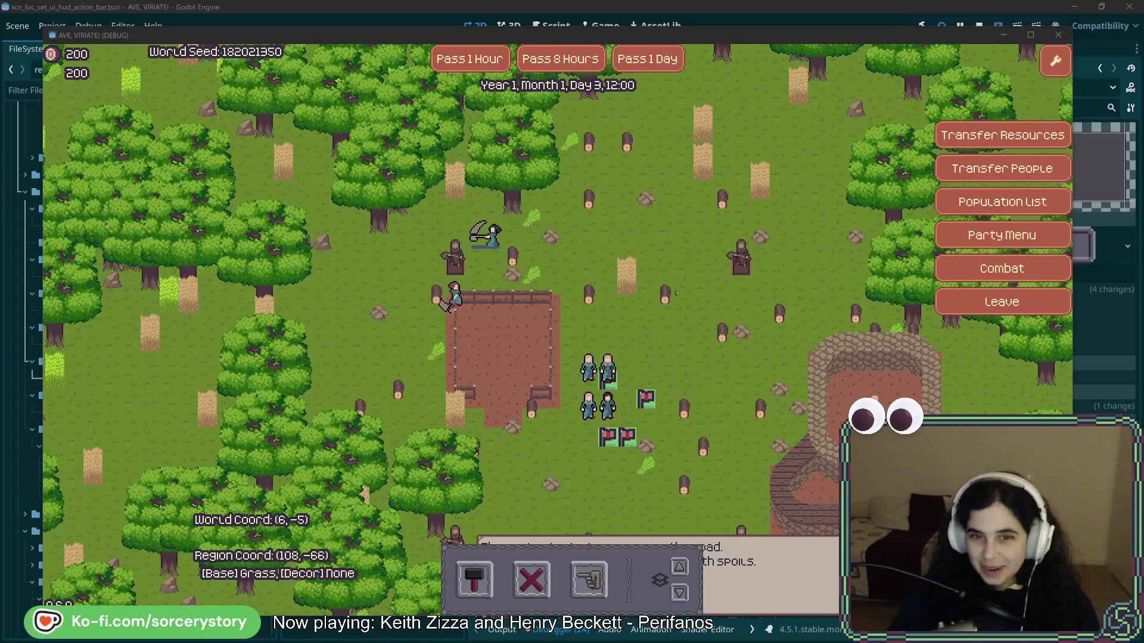
left_click(697, 279)
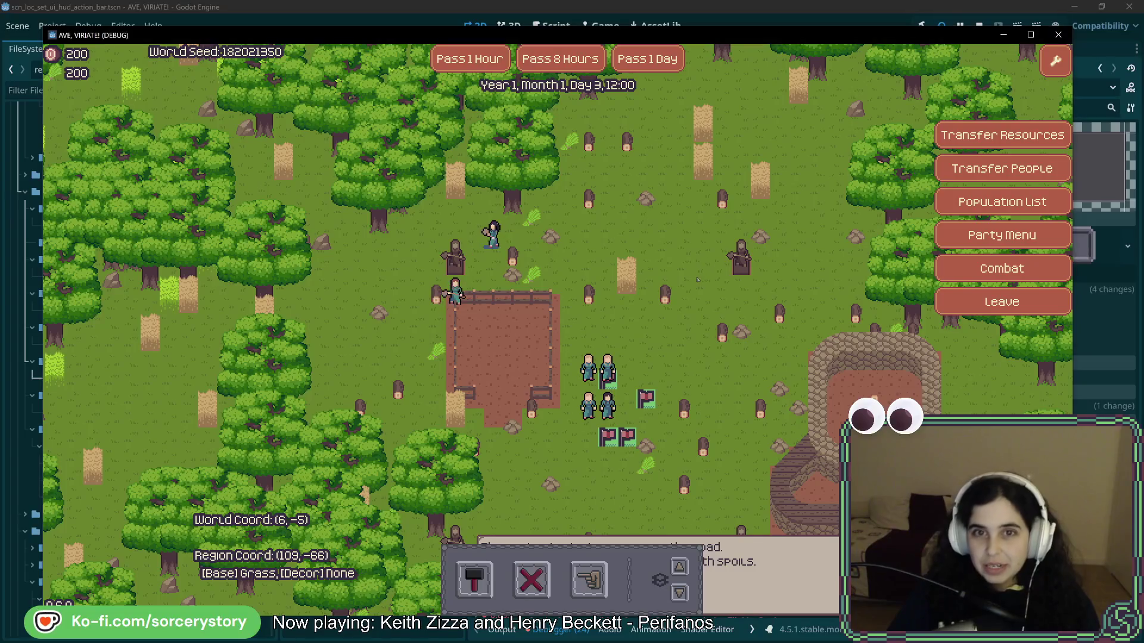
left_click(798, 16)
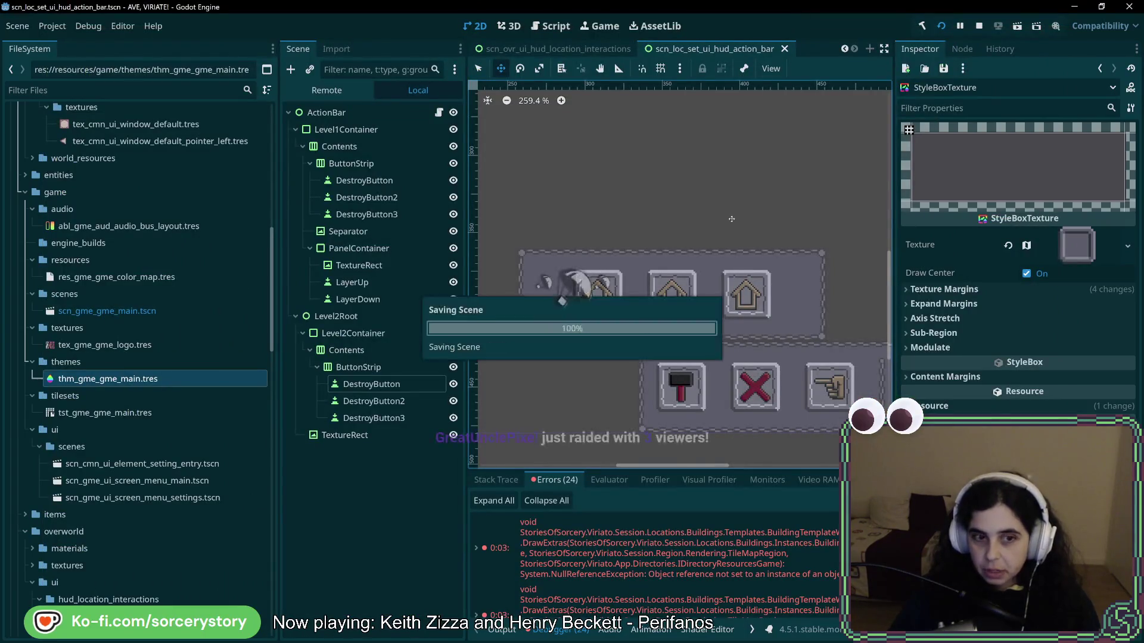
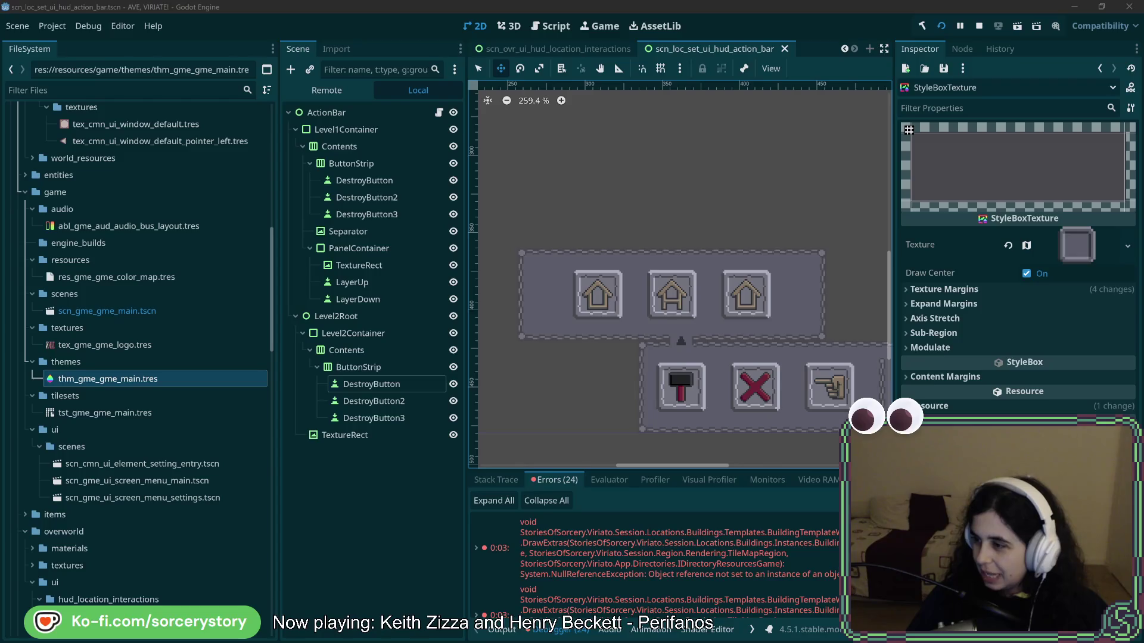
Step: Bring the Firefox window with the old capture-the-flag screenshot in front of the Godot editor
key("alt+Tab")
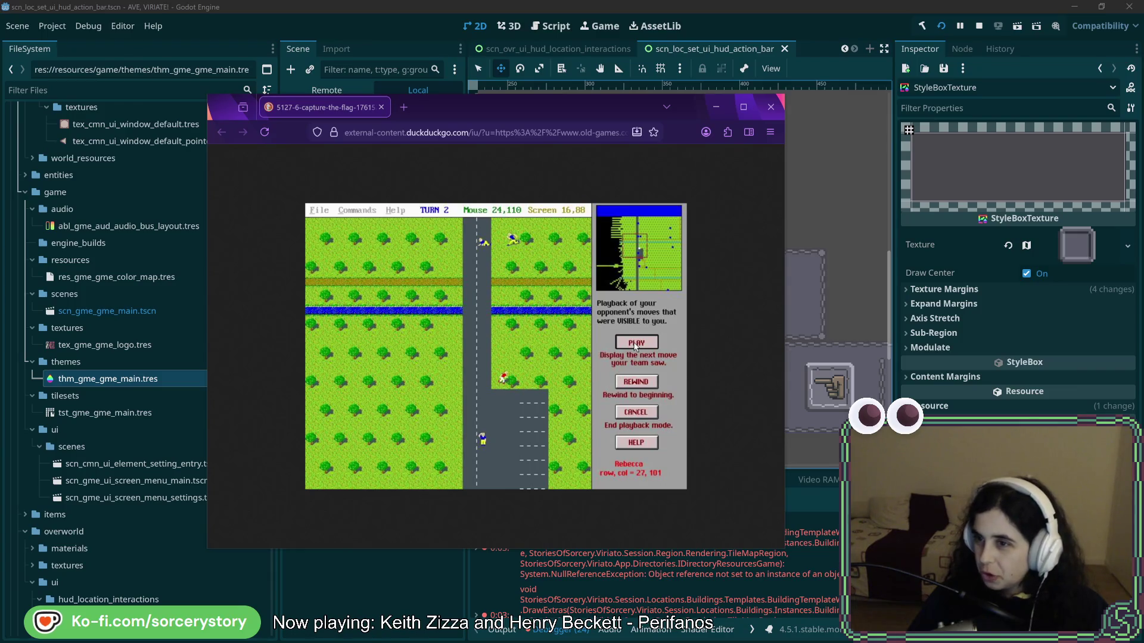
Step: Open the game screenshot in its own Firefox tab and compare it with the first screenshot tab
mouse_move(636, 346)
left_mouse_down()
mouse_move(539, 152)
mouse_move(453, 119)
mouse_move(470, 238)
mouse_move(518, 313)
mouse_move(504, 238)
mouse_move(483, 244)
mouse_move(545, 254)
mouse_move(434, 191)
mouse_move(425, 116)
left_mouse_up()
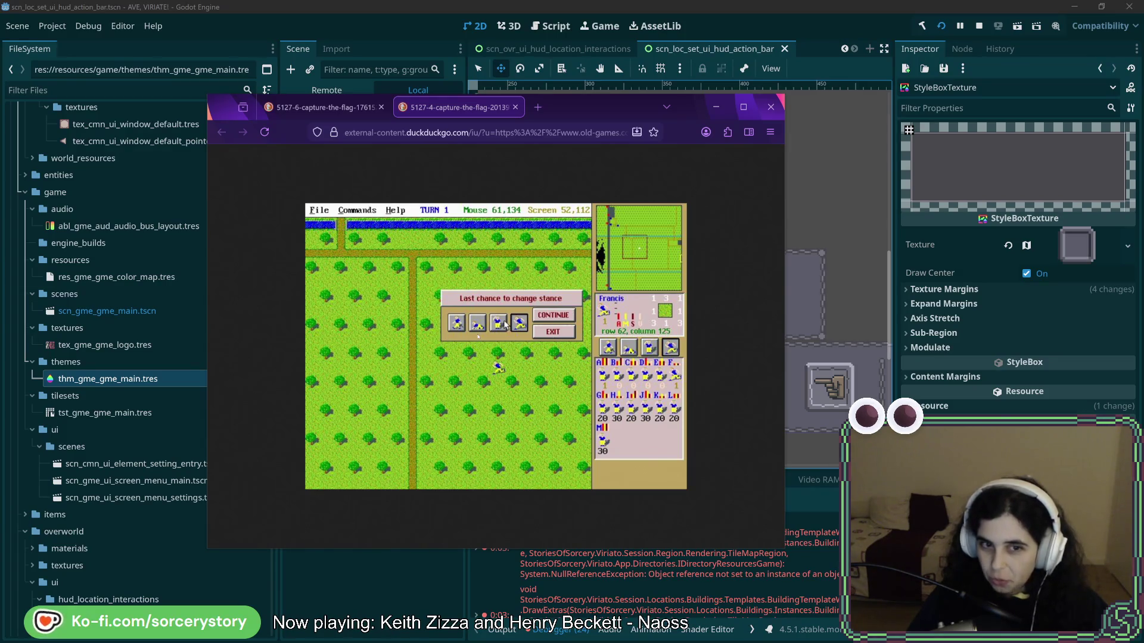
left_click(371, 112)
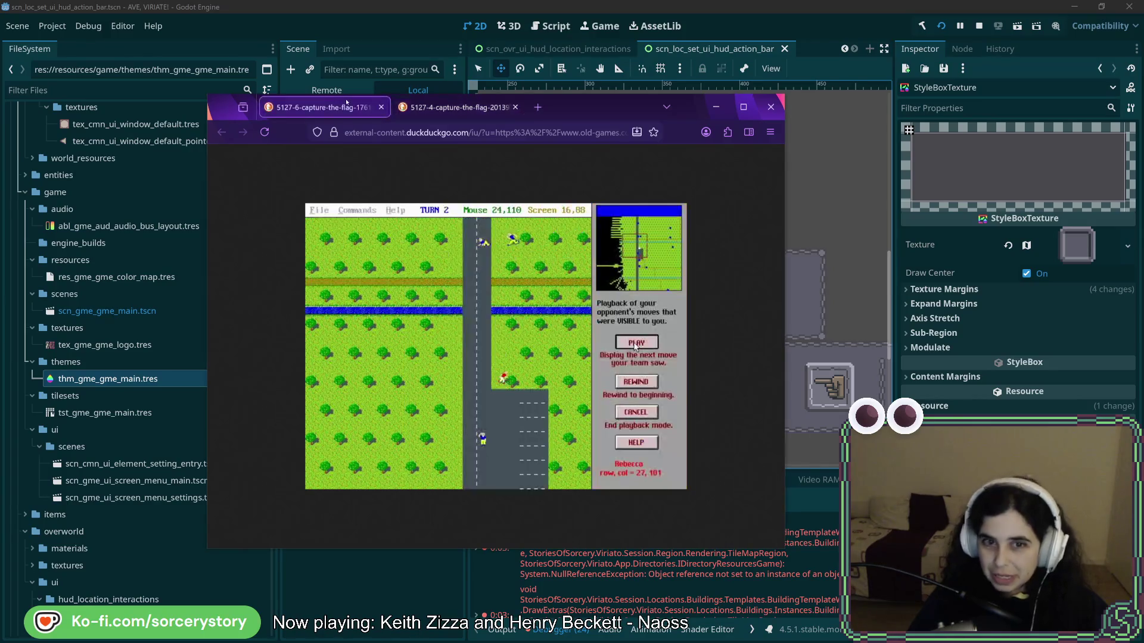
left_click(465, 111)
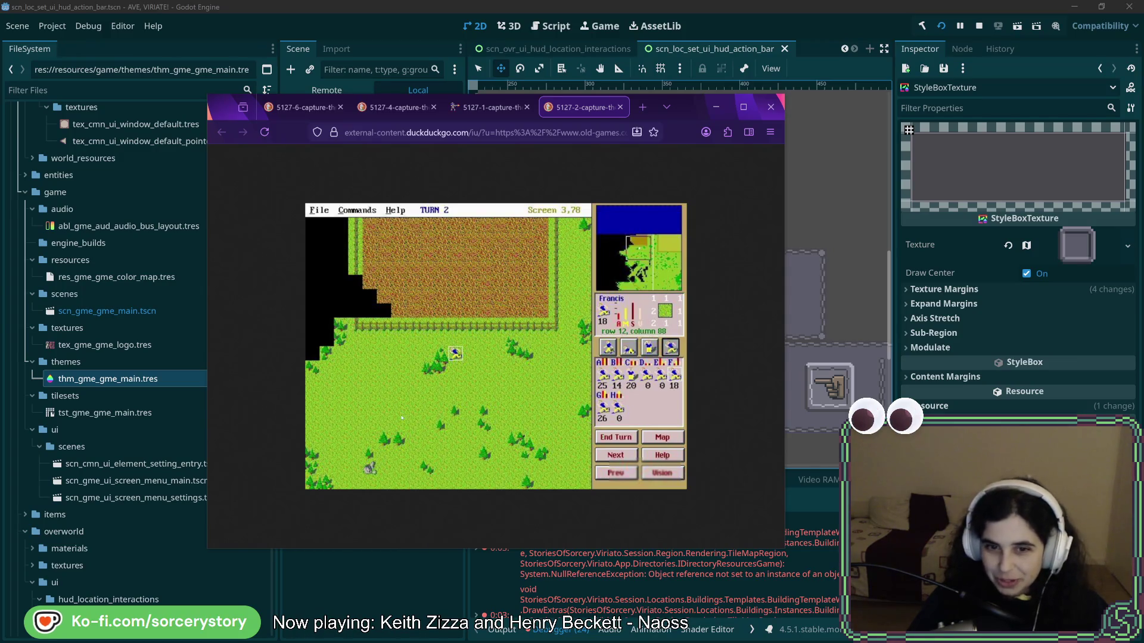
Step: Shift the screenshot window slightly right, then minimize Firefox to reveal the action bar scene
left_click_drag(690, 115, 752, 113)
left_click(778, 104)
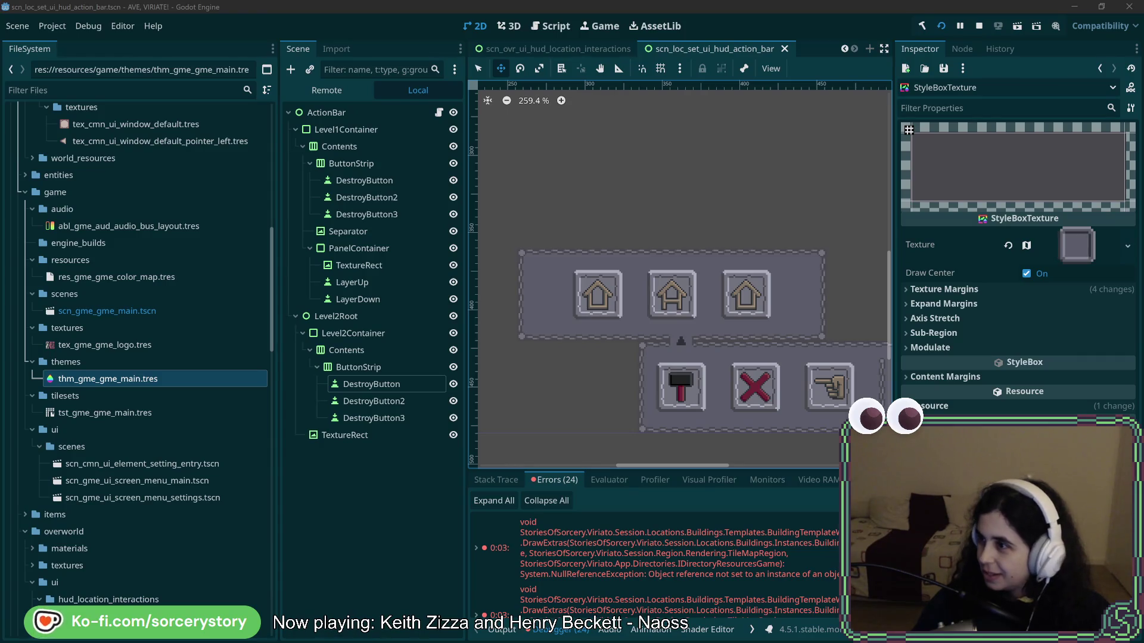
Step: Switch to the Firefox window showing the Capture the Flag box cover art
key("alt+Tab")
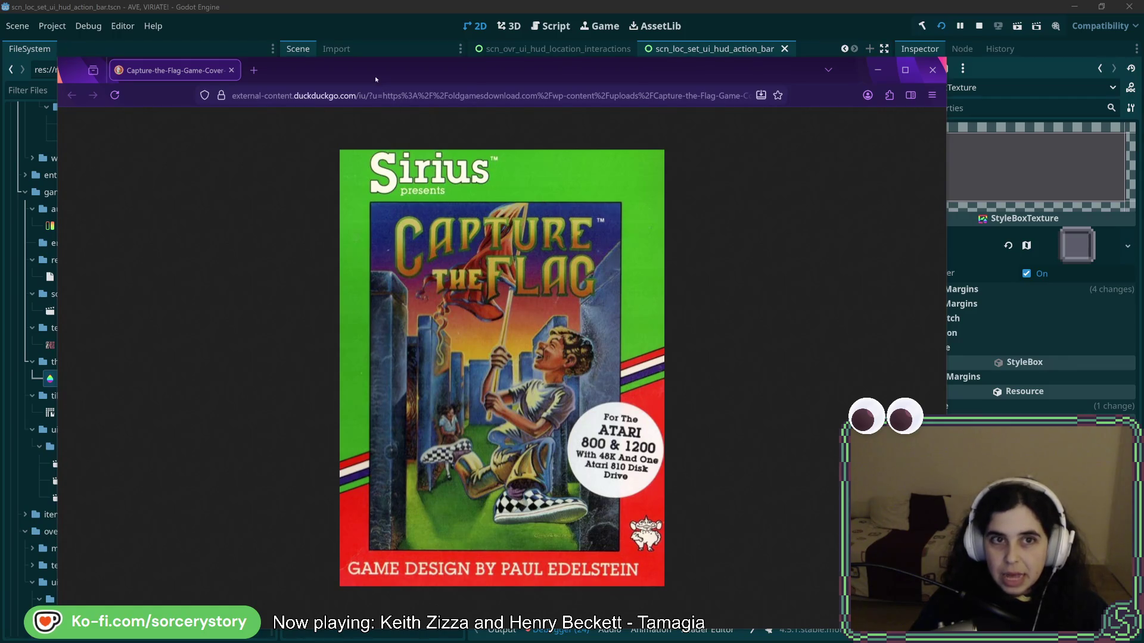
Step: Hide the cover window, bring the Flag Capture Wikipedia page over the editor, and select 1978
key("alt+Tab")
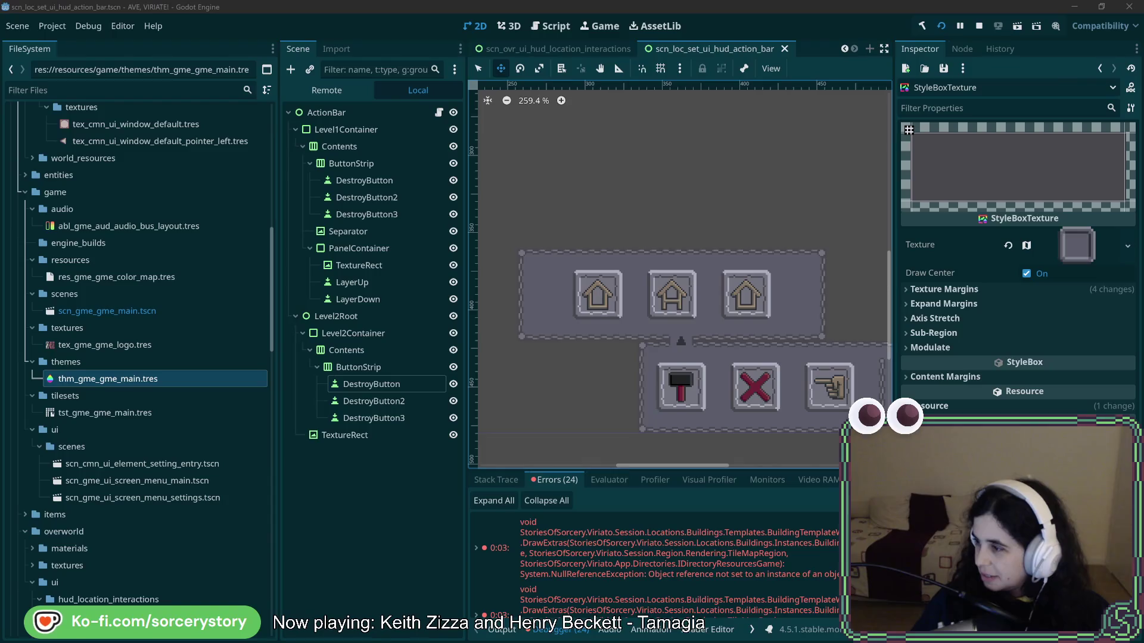
mouse_move(1143, 74)
left_mouse_down()
mouse_move(863, 74)
mouse_move(501, 40)
left_mouse_up()
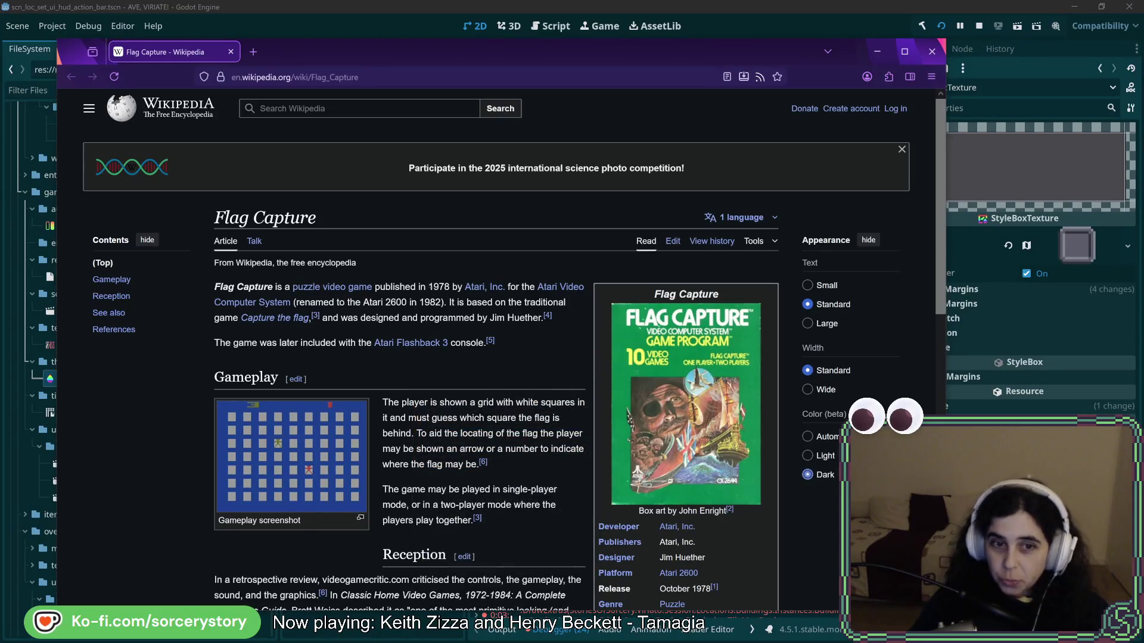
double_click(439, 287)
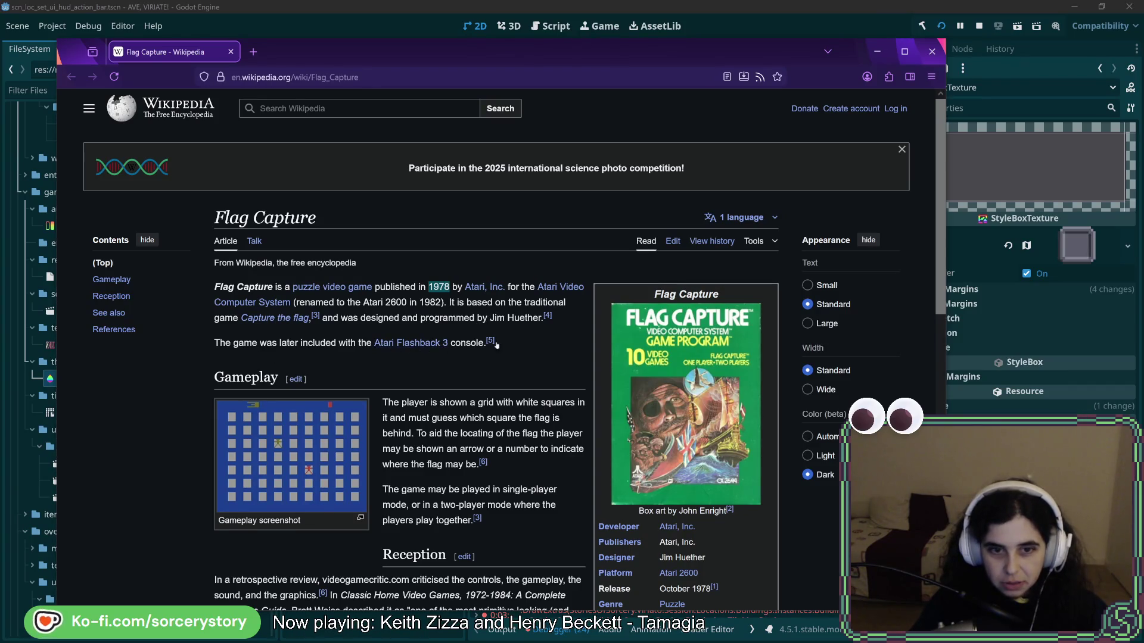
Step: View the Flag Capture cartridge box art and gameplay screenshot enlarged, closing each afterward
scroll(411, 334, "down", 2)
left_click(638, 332)
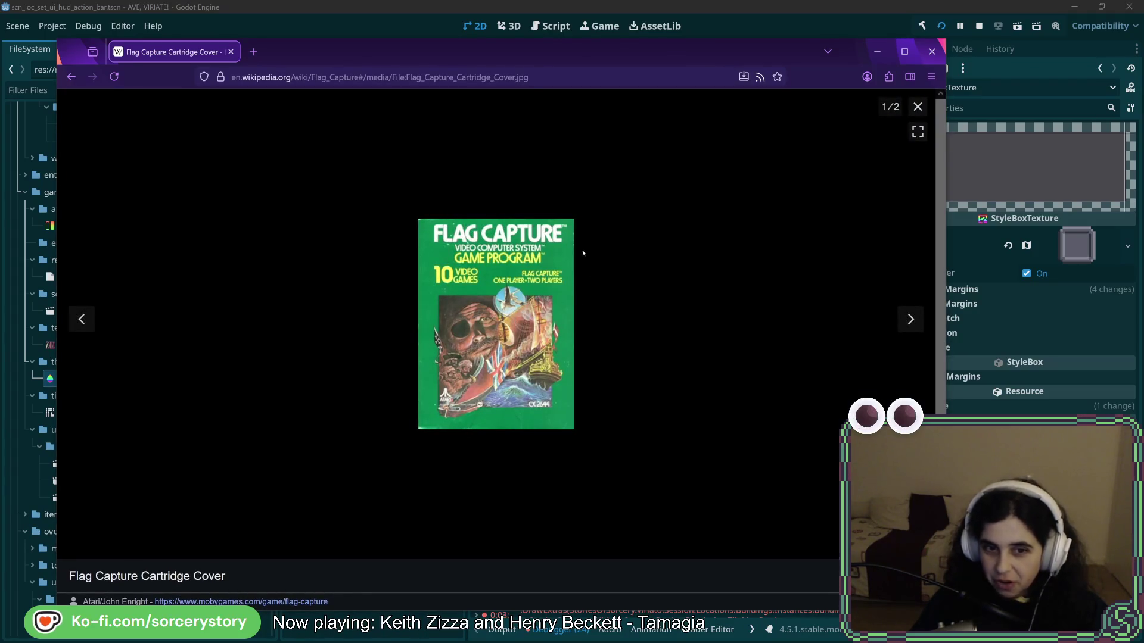
left_click(71, 78)
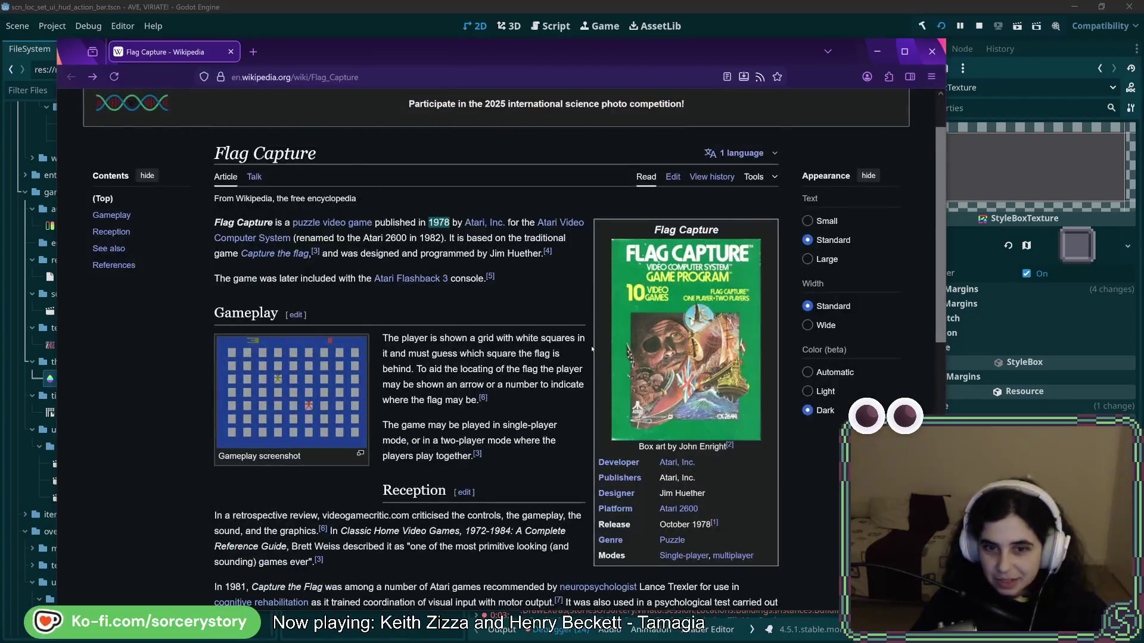
scroll(529, 308, "down", 5)
left_click(310, 205)
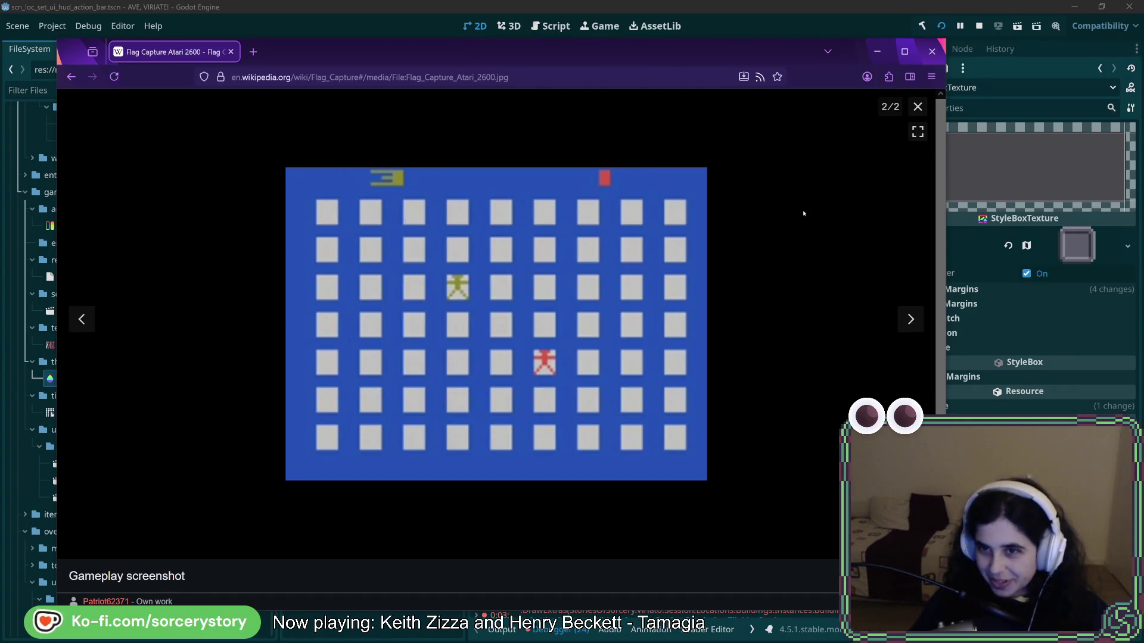
left_click(918, 106)
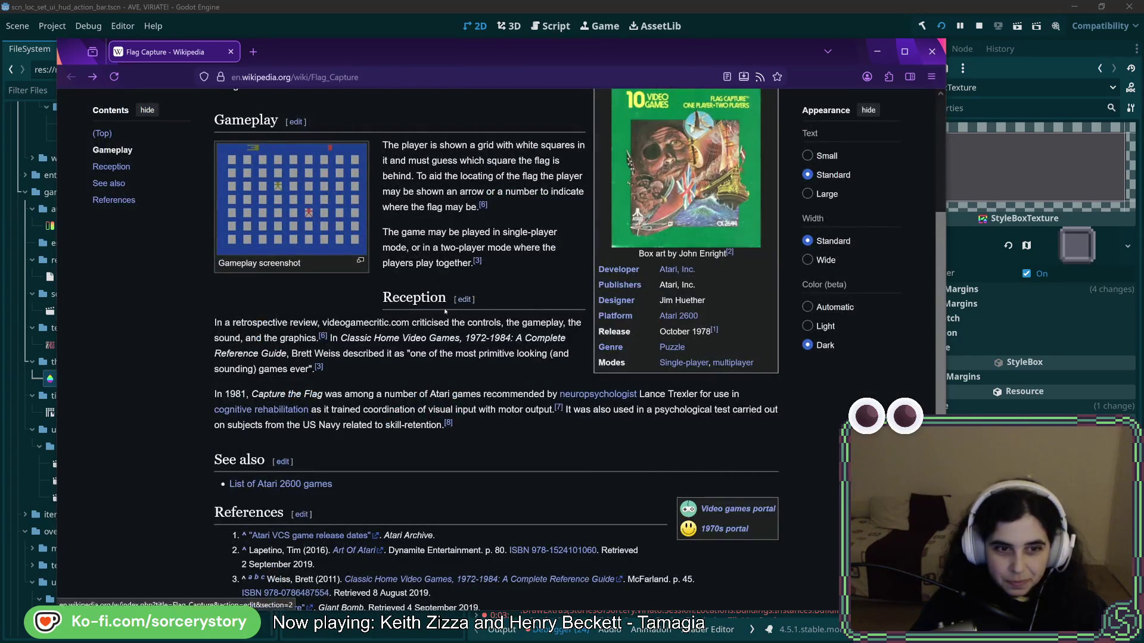
Step: Scroll through the rest of the article, then hide the Firefox window
scroll(406, 370, "down", 4)
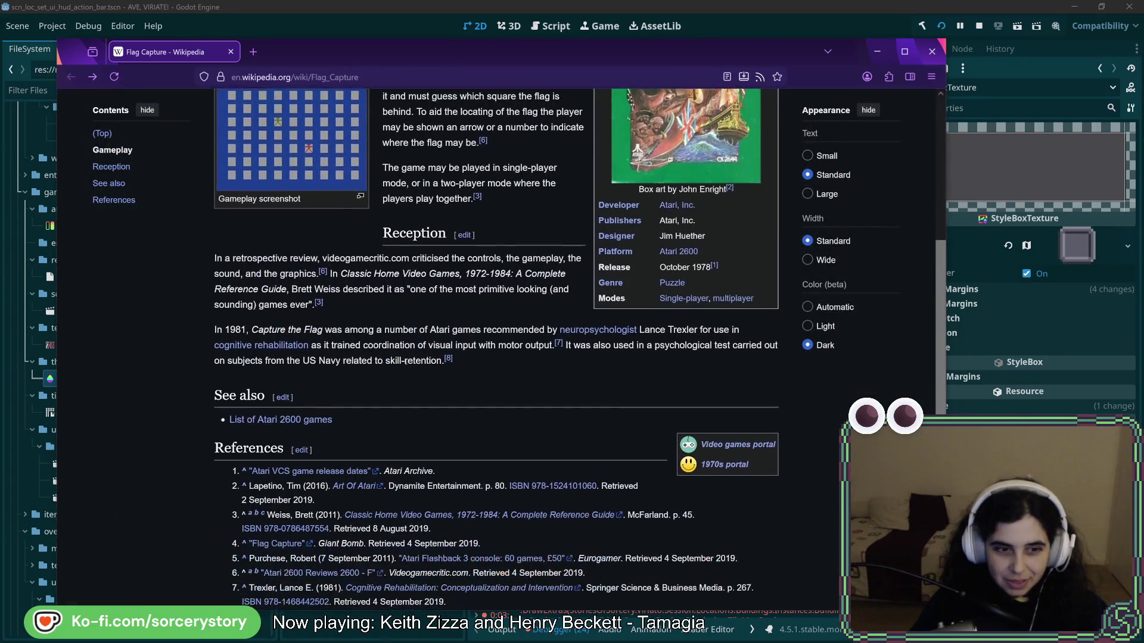
scroll(404, 342, "up", 5)
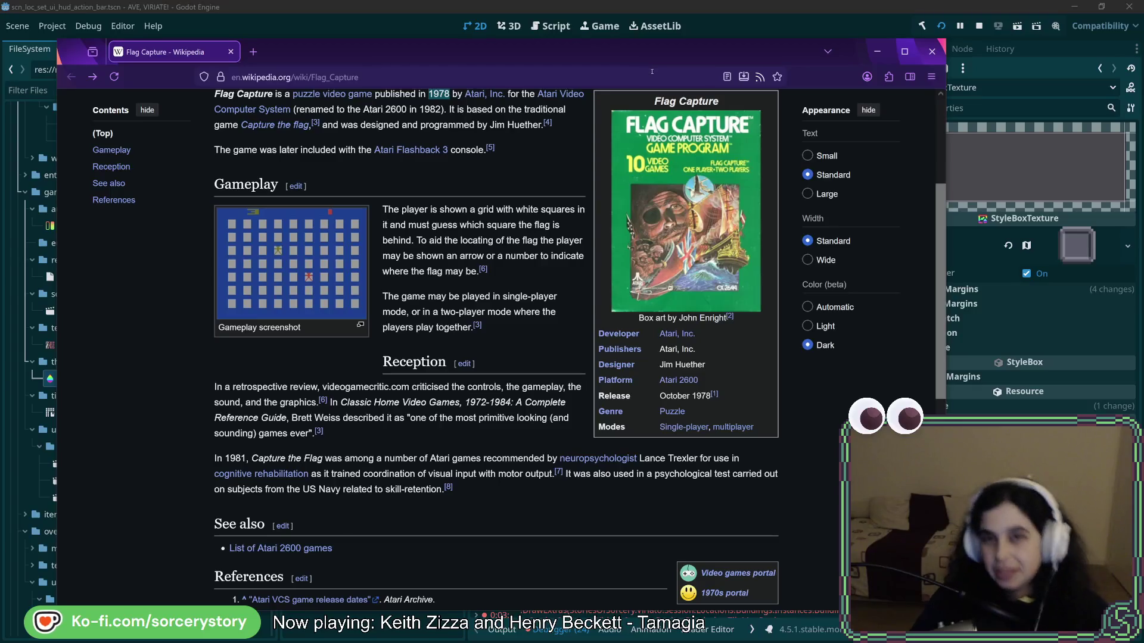
key("super+Down")
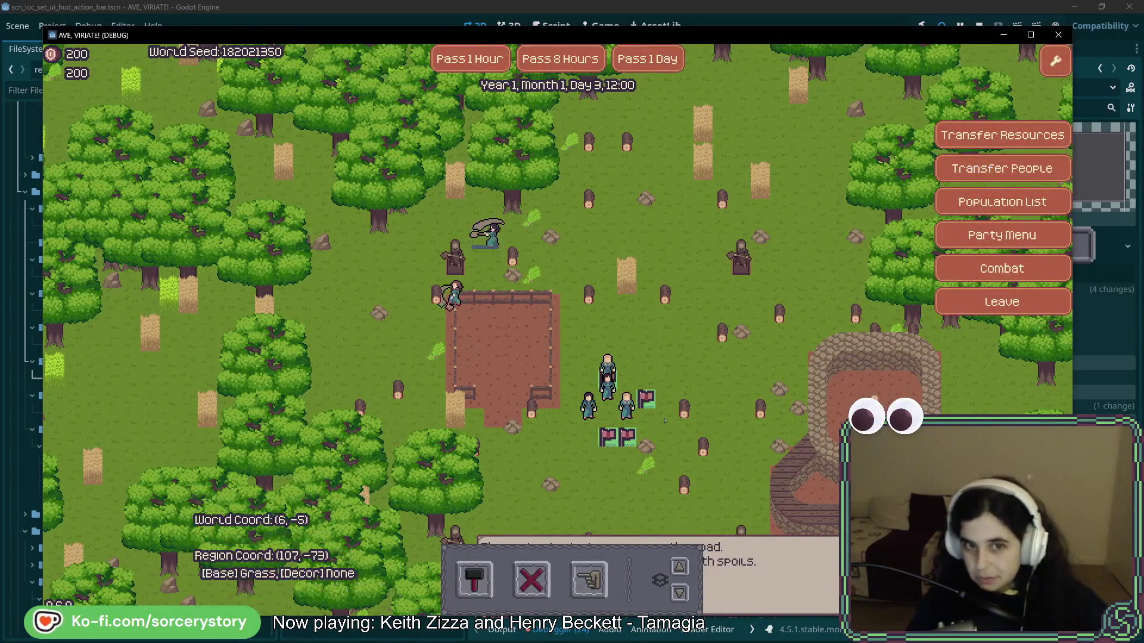
Step: Pan the game map and pass two hours, moving the clock from 12:00 to 14:00
key("Down")
key("Right")
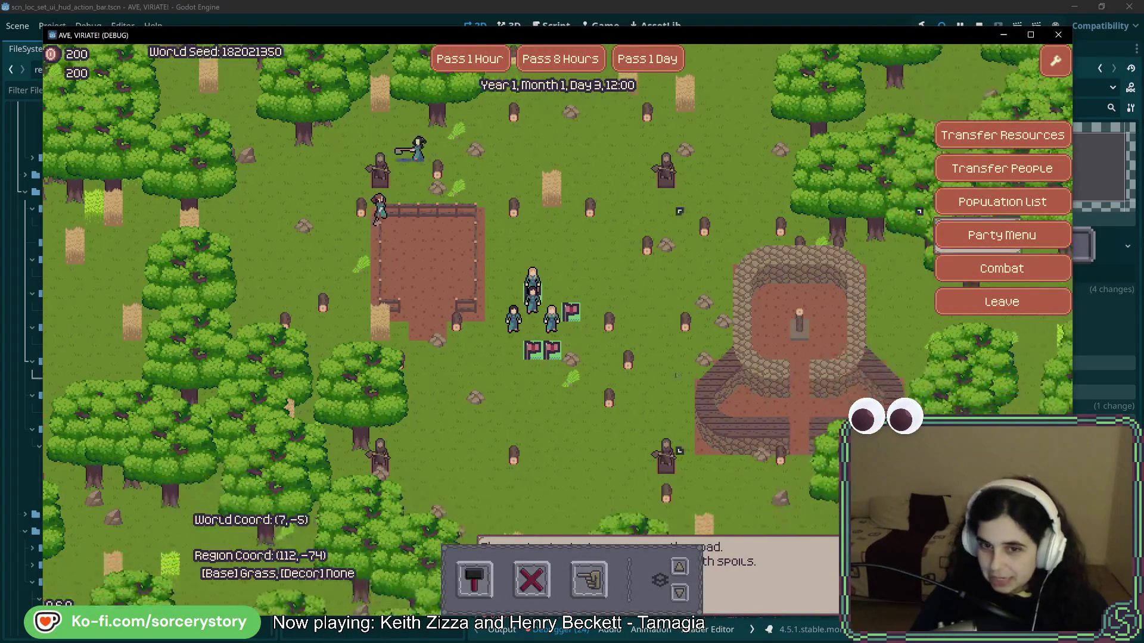
key("Up")
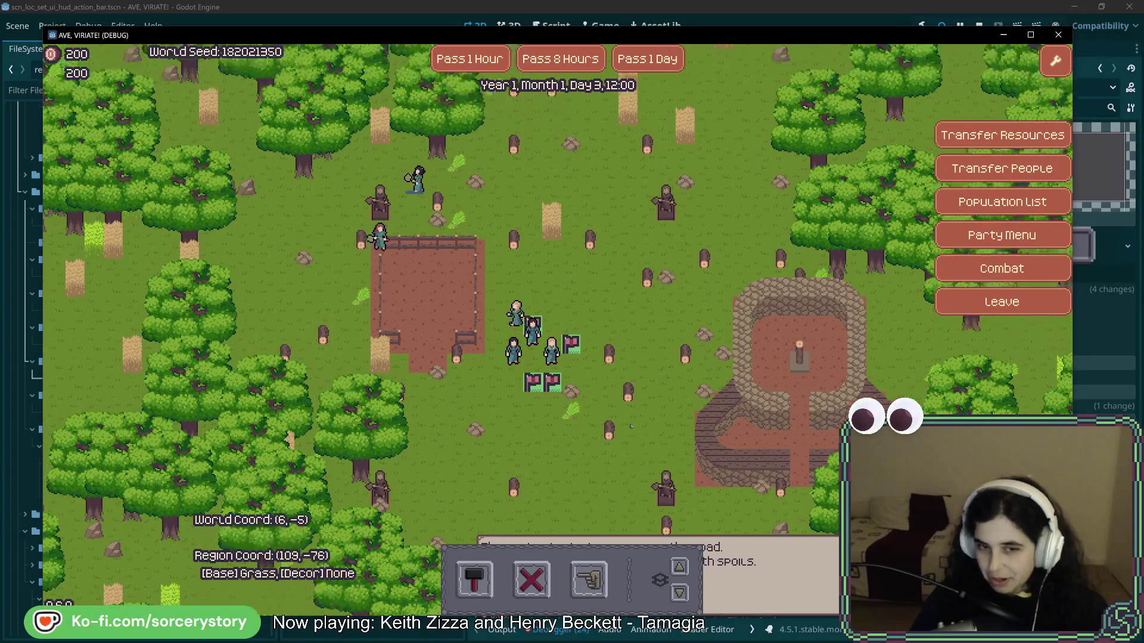
key("Up")
key("Up")
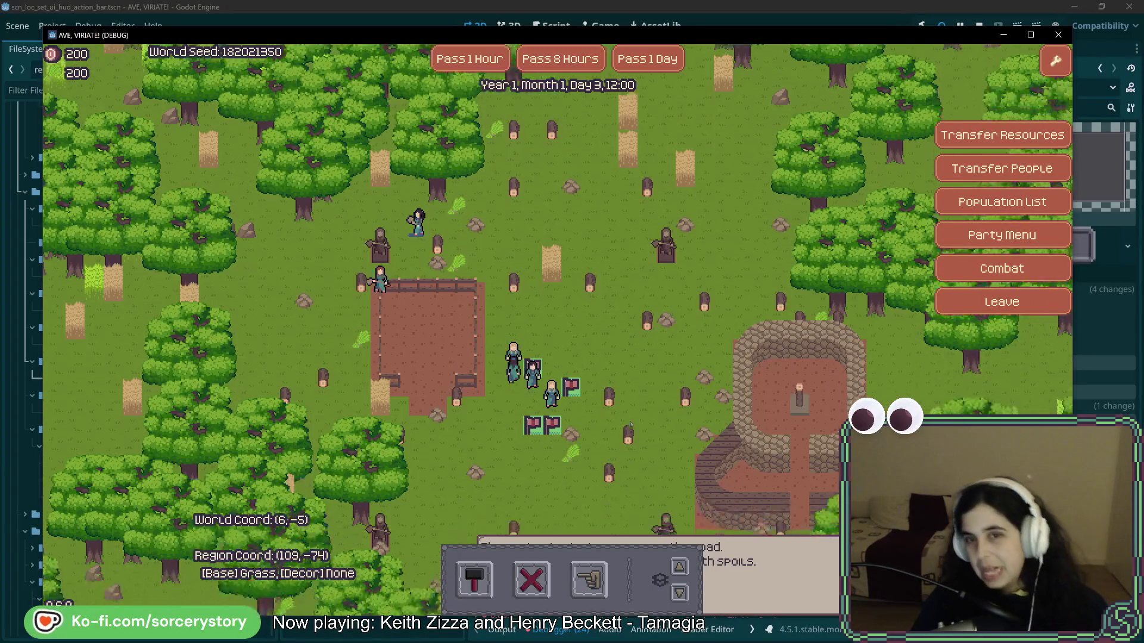
key("Up")
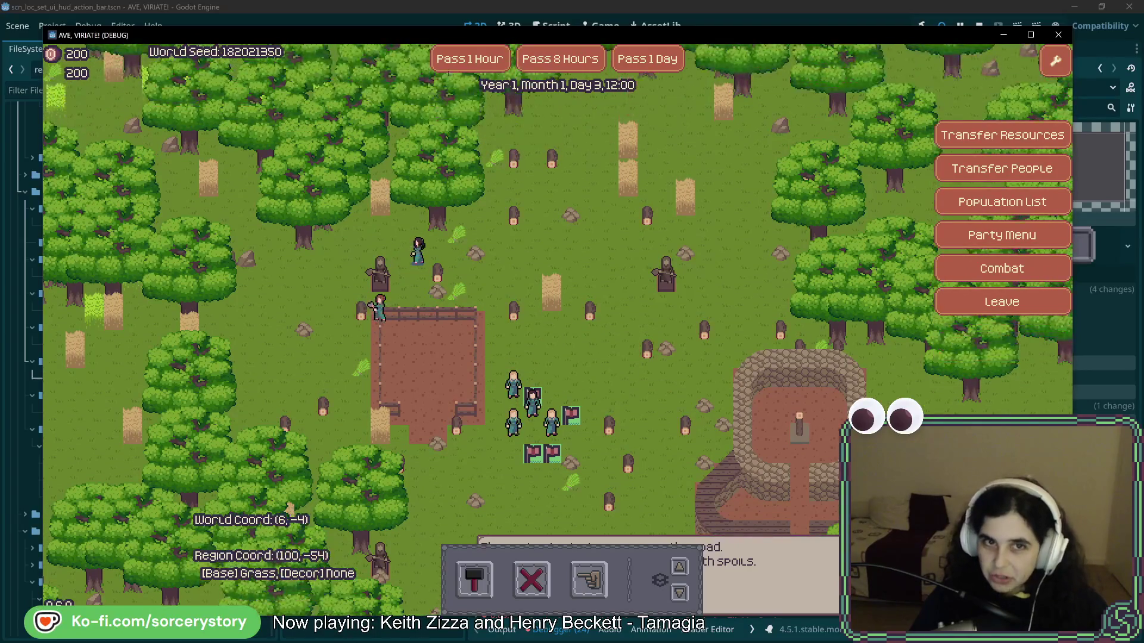
left_click(470, 58)
left_click(470, 58)
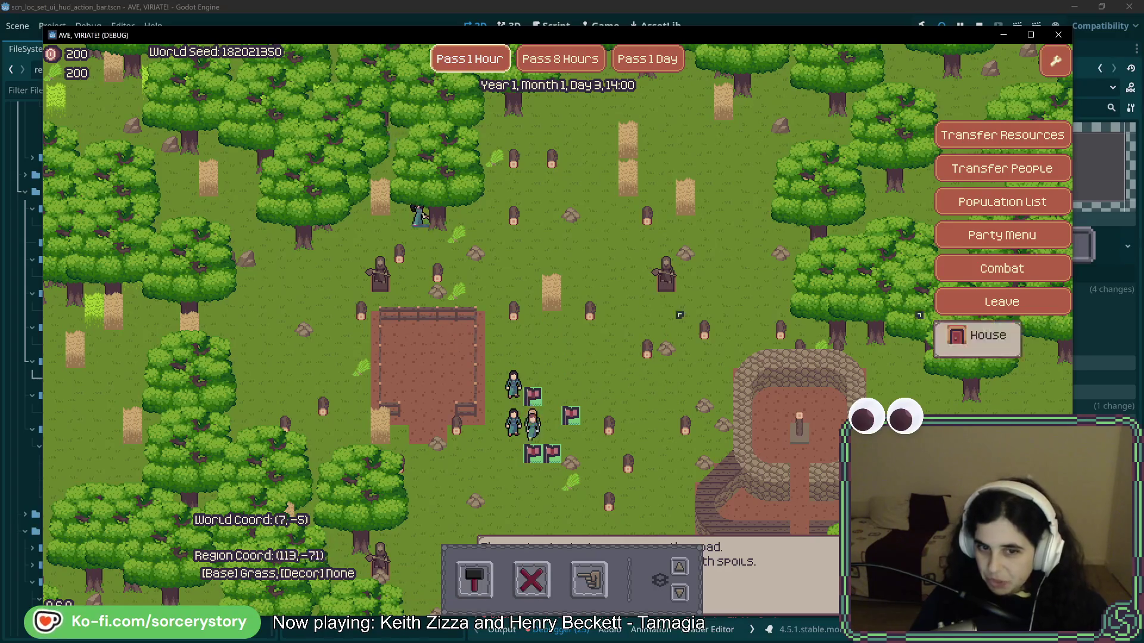
key("Down")
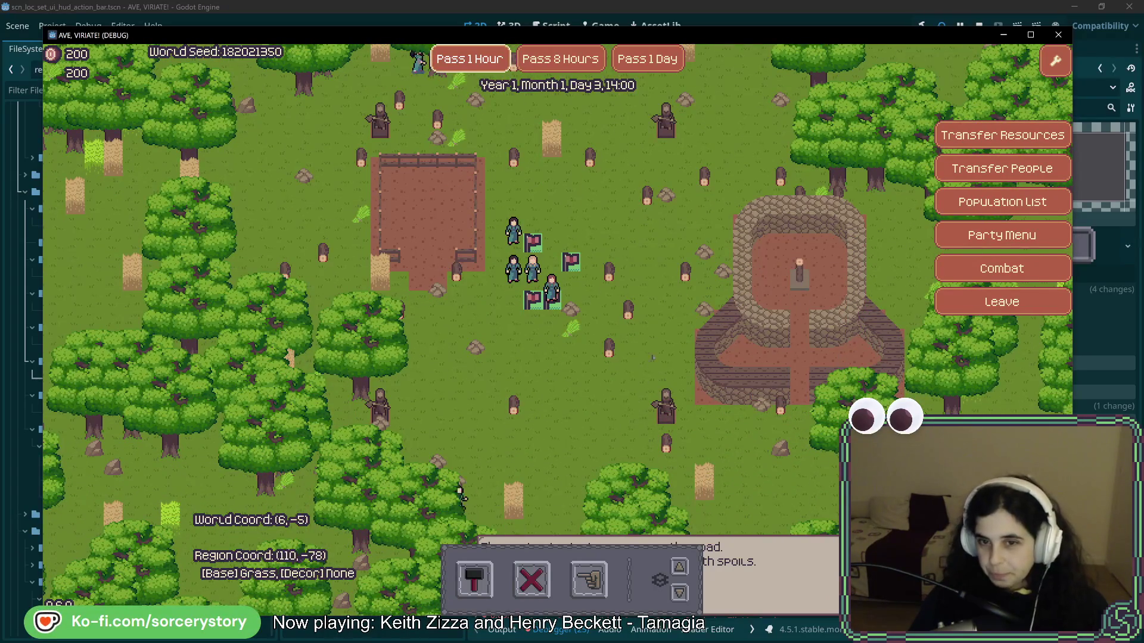